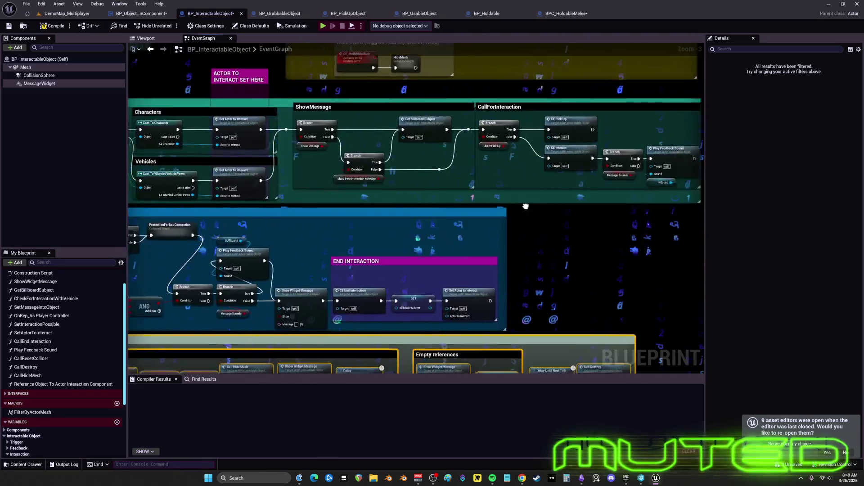
# Collapse the Details panel to widen the graph and move the CE_EndInteraction nodes up.
pyautogui.moveTo(526, 206)
pyautogui.mouseDown()
pyautogui.moveTo(625, 183)
pyautogui.moveTo(530, 239)
pyautogui.moveTo(565, 177)
pyautogui.moveTo(446, 231)
pyautogui.moveTo(590, 225)
pyautogui.moveTo(496, 243)
pyautogui.moveTo(583, 270)
pyautogui.moveTo(499, 283)
pyautogui.moveTo(513, 293)
pyautogui.moveTo(564, 282)
pyautogui.moveTo(443, 269)
pyautogui.moveTo(554, 244)
pyautogui.moveTo(558, 254)
pyautogui.moveTo(533, 242)
pyautogui.moveTo(425, 270)
pyautogui.moveTo(595, 235)
pyautogui.moveTo(467, 290)
pyautogui.moveTo(536, 255)
pyautogui.moveTo(428, 279)
pyautogui.moveTo(344, 273)
pyautogui.moveTo(270, 251)
pyautogui.moveTo(85, 245)
pyautogui.moveTo(40, 271)
pyautogui.moveTo(232, 301)
pyautogui.moveTo(331, 279)
pyautogui.moveTo(536, 289)
pyautogui.moveTo(735, 335)
pyautogui.moveTo(843, 338)
pyautogui.moveTo(750, 336)
pyautogui.moveTo(681, 305)
pyautogui.moveTo(499, 311)
pyautogui.moveTo(325, 332)
pyautogui.moveTo(472, 323)
pyautogui.moveTo(418, 338)
pyautogui.moveTo(360, 335)
pyautogui.moveTo(532, 327)
pyautogui.moveTo(410, 342)
pyautogui.moveTo(400, 339)
pyautogui.moveTo(602, 328)
pyautogui.moveTo(557, 328)
pyautogui.moveTo(563, 324)
pyautogui.moveTo(506, 343)
pyautogui.moveTo(515, 338)
pyautogui.moveTo(500, 337)
pyautogui.moveTo(512, 325)
pyautogui.moveTo(528, 336)
pyautogui.moveTo(480, 326)
pyautogui.moveTo(508, 301)
pyautogui.moveTo(505, 332)
pyautogui.moveTo(473, 321)
pyautogui.moveTo(467, 335)
pyautogui.moveTo(546, 381)
pyautogui.moveTo(487, 346)
pyautogui.moveTo(499, 338)
pyautogui.moveTo(486, 338)
pyautogui.moveTo(545, 353)
pyautogui.moveTo(453, 363)
pyautogui.moveTo(568, 369)
pyautogui.moveTo(520, 346)
pyautogui.moveTo(578, 363)
pyautogui.moveTo(482, 312)
pyautogui.moveTo(549, 294)
pyautogui.moveTo(581, 305)
pyautogui.moveTo(560, 317)
pyautogui.mouseUp()
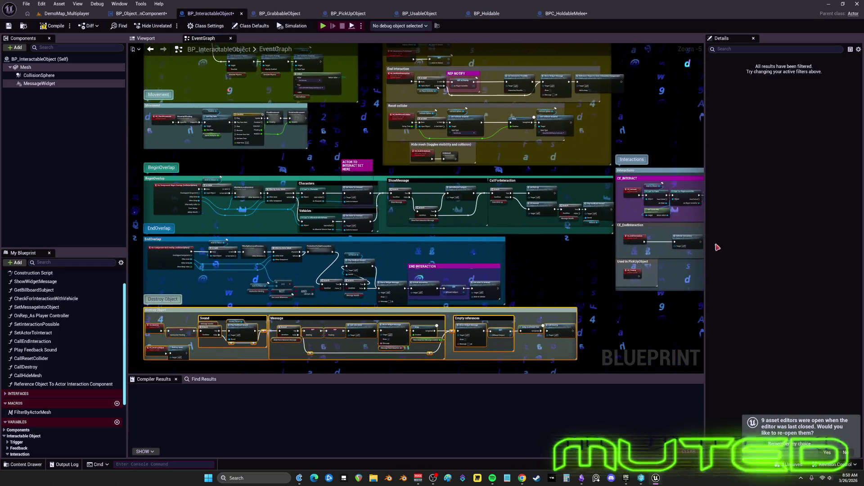
pyautogui.moveTo(730, 258); pyautogui.dragTo(855, 258)
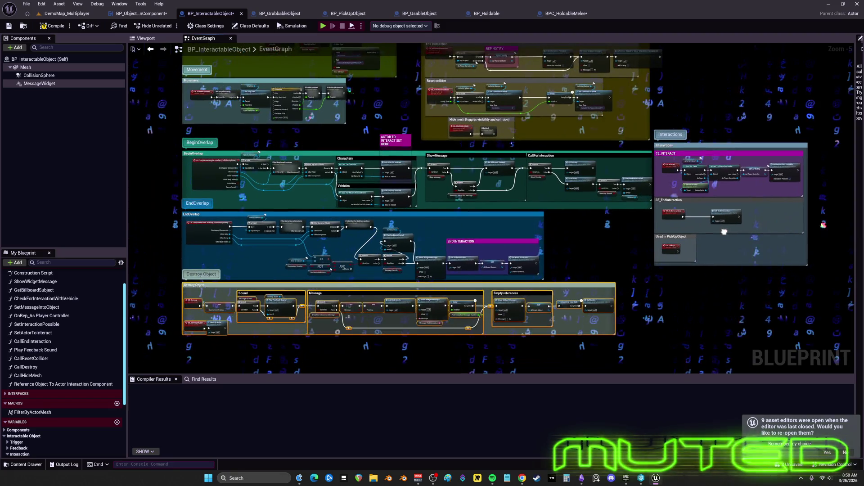
pyautogui.scroll(5, 798, 277)
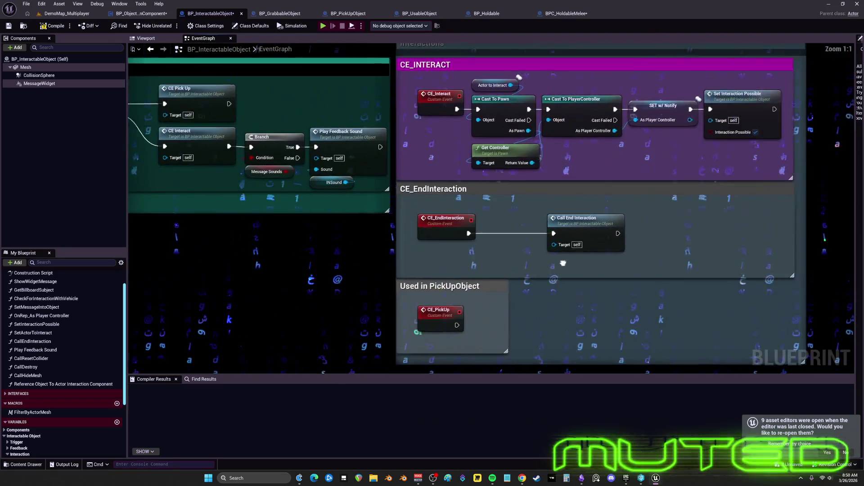
pyautogui.moveTo(430, 223); pyautogui.dragTo(431, 212)
pyautogui.moveTo(494, 283)
pyautogui.mouseDown()
pyautogui.moveTo(495, 251)
pyautogui.moveTo(391, 342)
pyautogui.mouseUp()
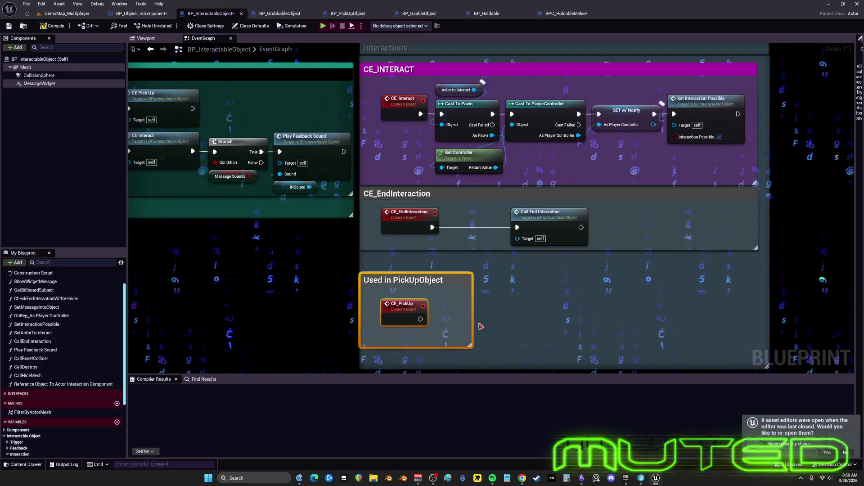
pyautogui.click(406, 293)
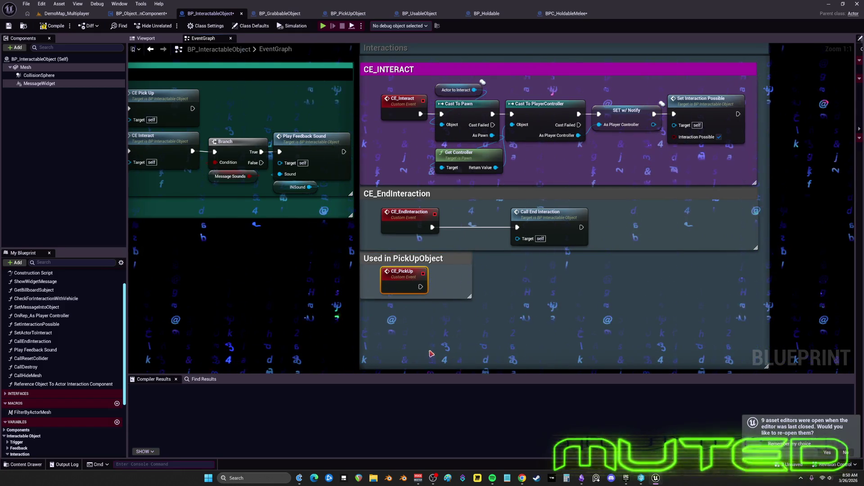
# Shrink the Interactions comment box to fit its contents.
pyautogui.moveTo(427, 372); pyautogui.dragTo(431, 323)
pyautogui.scroll(-3, 433, 304)
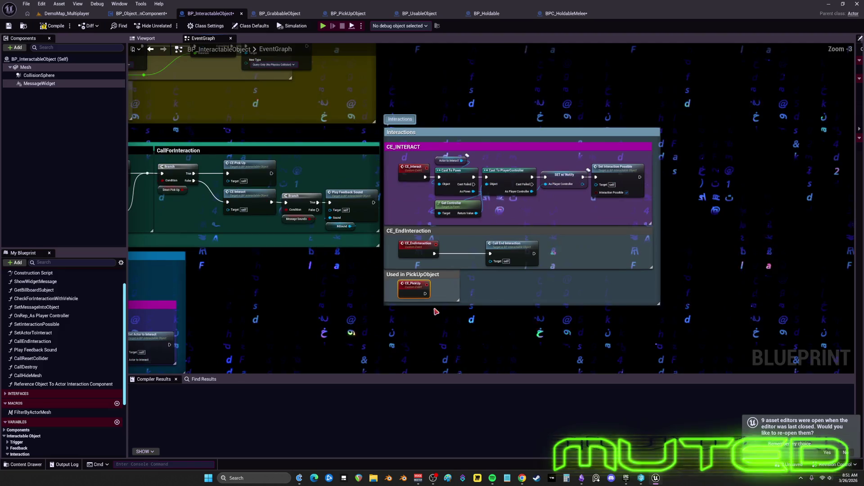
pyautogui.scroll(-3, 526, 302)
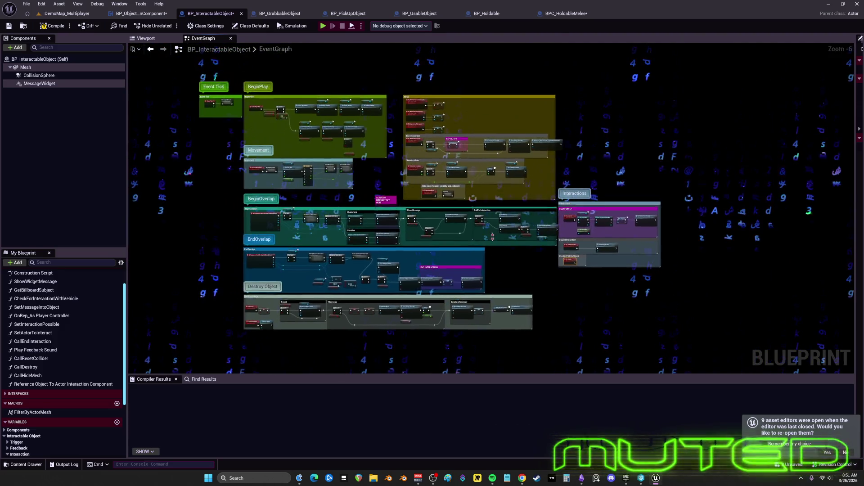
pyautogui.scroll(1, 568, 220)
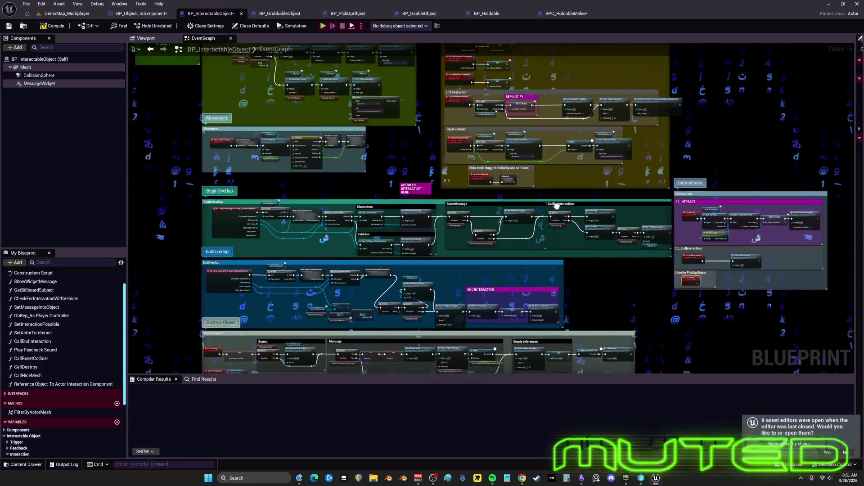
# Pan the graph to bring the Destroy Object, overlap and destroy sections into view.
pyautogui.moveTo(557, 206)
pyautogui.mouseDown()
pyautogui.moveTo(551, 201)
pyautogui.moveTo(585, 200)
pyautogui.moveTo(466, 207)
pyautogui.mouseUp()
pyautogui.moveTo(519, 203); pyautogui.dragTo(520, 201)
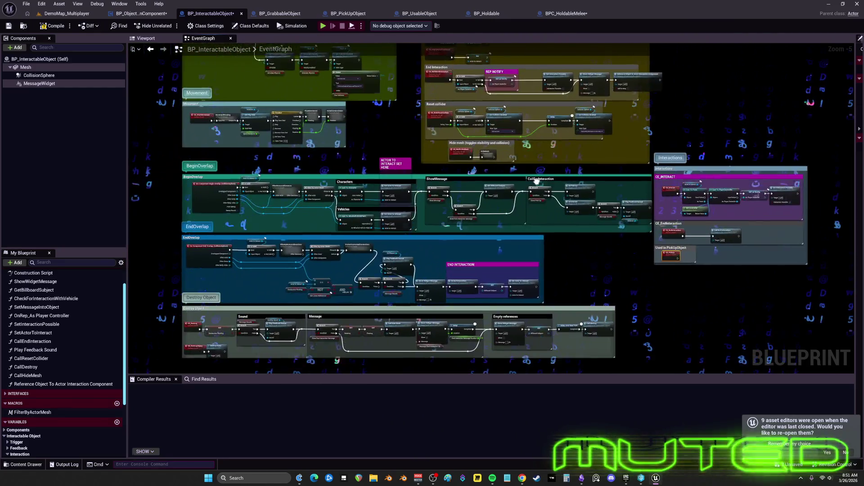
pyautogui.moveTo(537, 180); pyautogui.dragTo(584, 171)
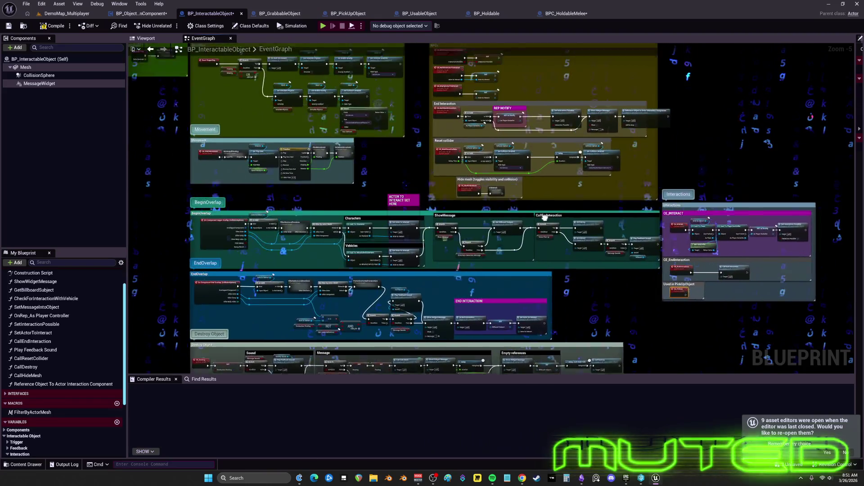
pyautogui.moveTo(545, 217); pyautogui.dragTo(518, 155)
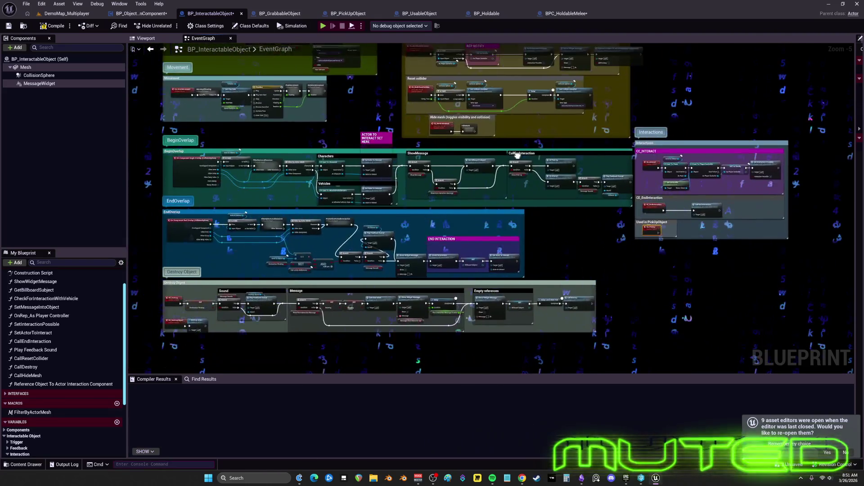
pyautogui.moveTo(548, 225)
pyautogui.mouseDown()
pyautogui.moveTo(490, 229)
pyautogui.moveTo(513, 195)
pyautogui.moveTo(527, 203)
pyautogui.mouseUp()
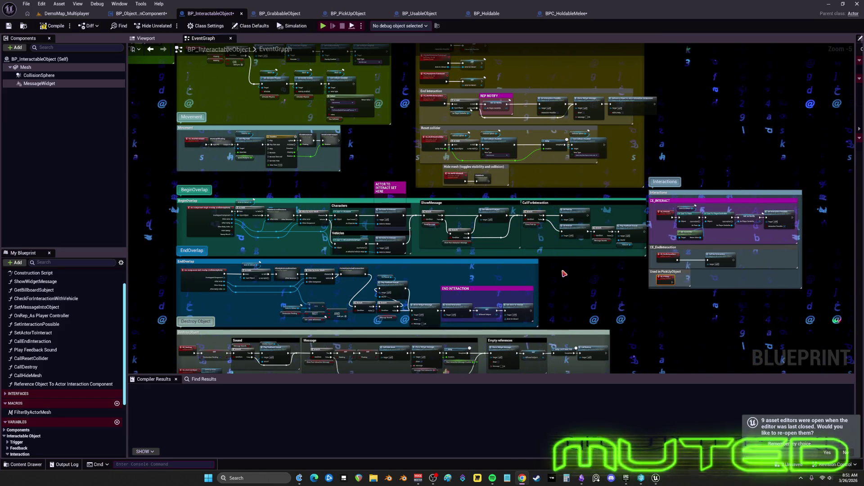
pyautogui.moveTo(561, 278); pyautogui.dragTo(587, 179)
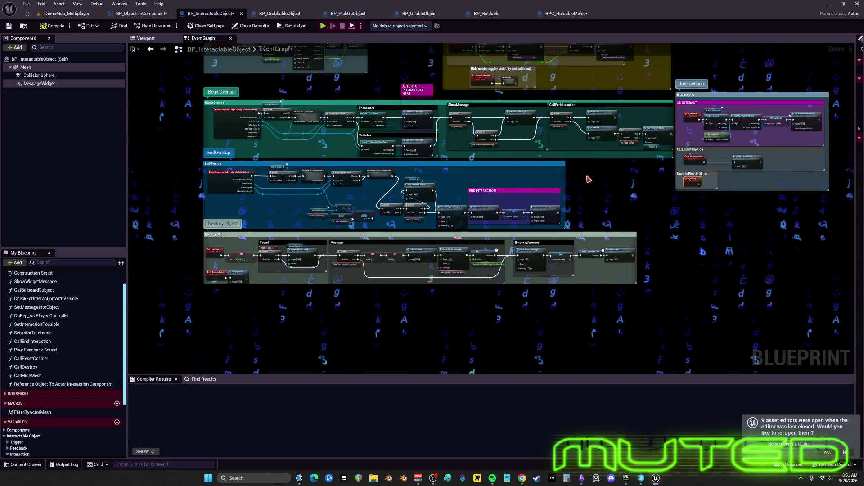
pyautogui.scroll(5, 647, 191)
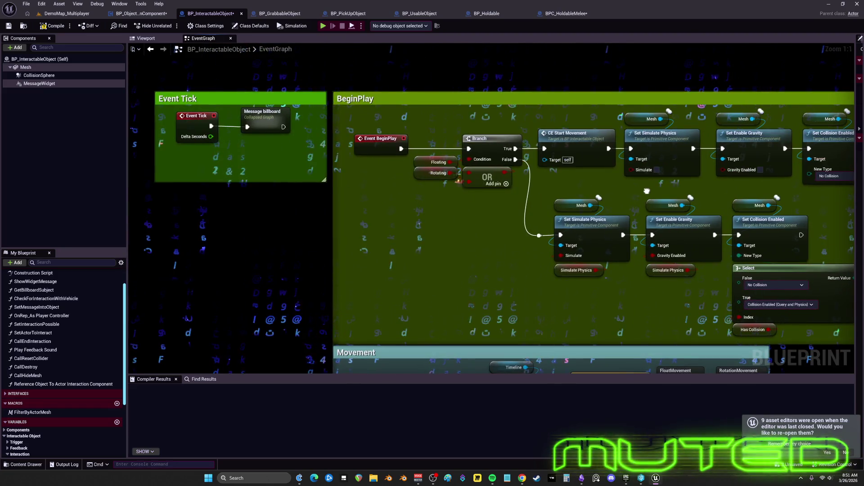
# Open the Message billboard collapsed graph, look through it, and return to the event graph.
pyautogui.moveTo(647, 191); pyautogui.dragTo(650, 248)
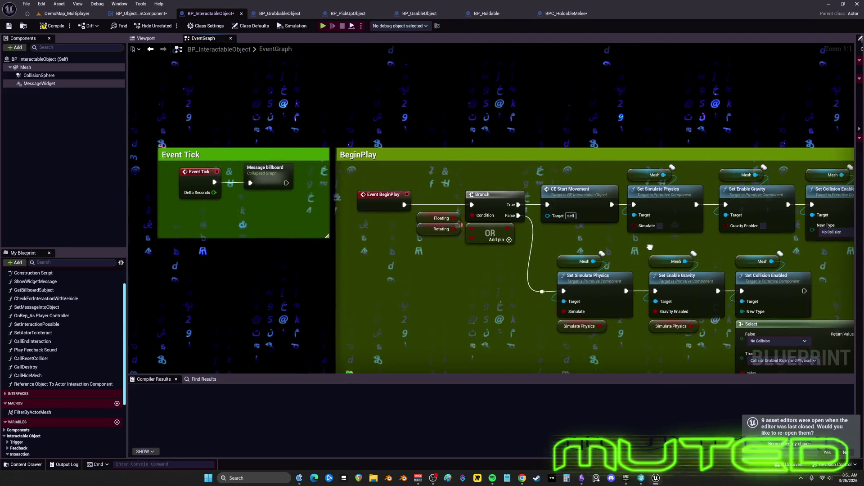
pyautogui.click(281, 178)
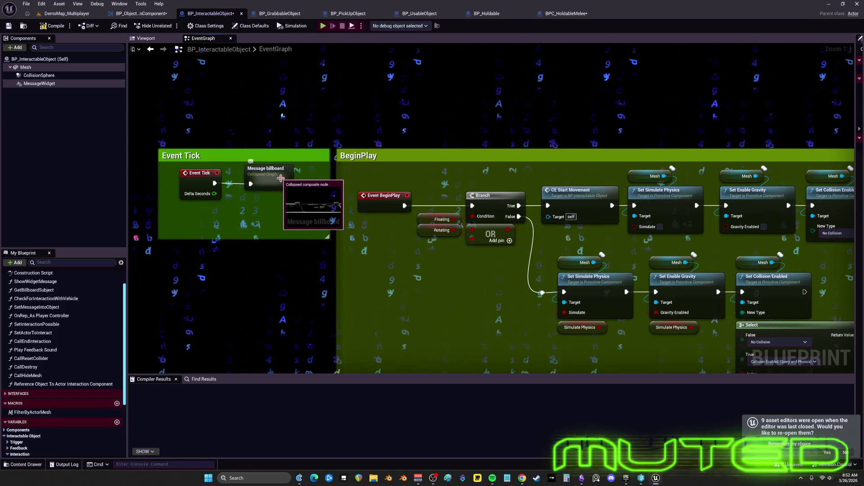
pyautogui.doubleClick(281, 178)
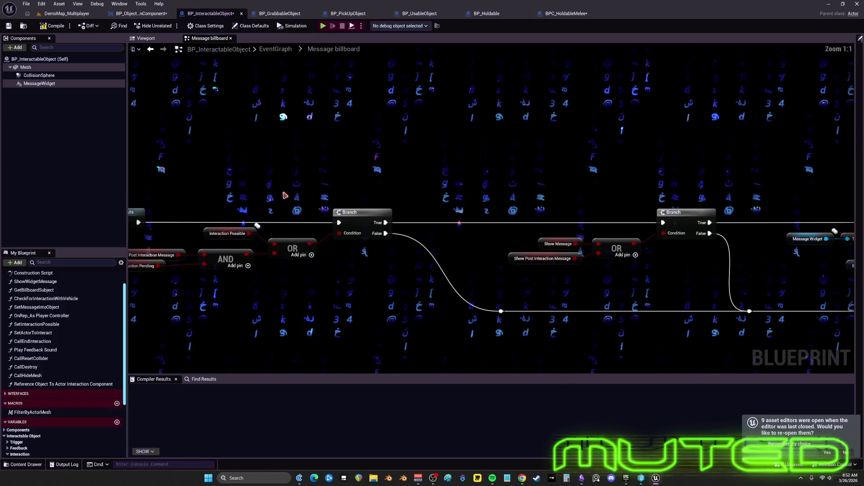
pyautogui.moveTo(540, 155)
pyautogui.mouseDown()
pyautogui.moveTo(646, 162)
pyautogui.moveTo(661, 151)
pyautogui.moveTo(309, 144)
pyautogui.moveTo(370, 124)
pyautogui.mouseUp()
pyautogui.click(151, 51)
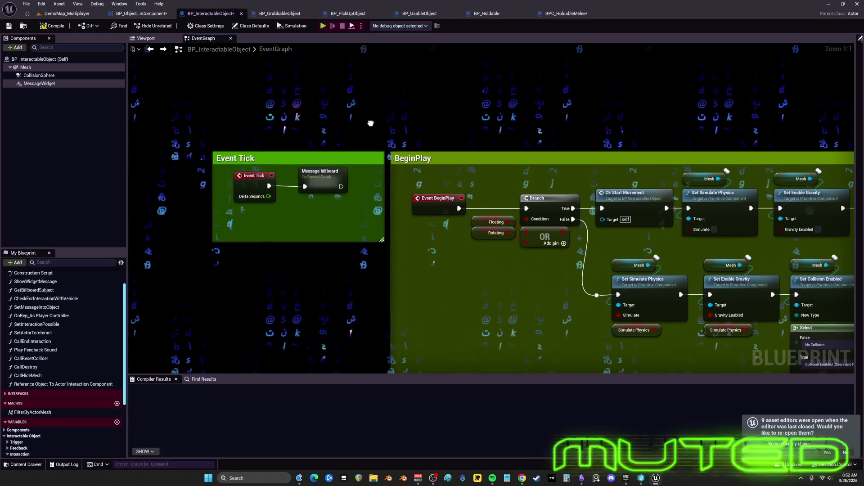
pyautogui.scroll(-3, 368, 212)
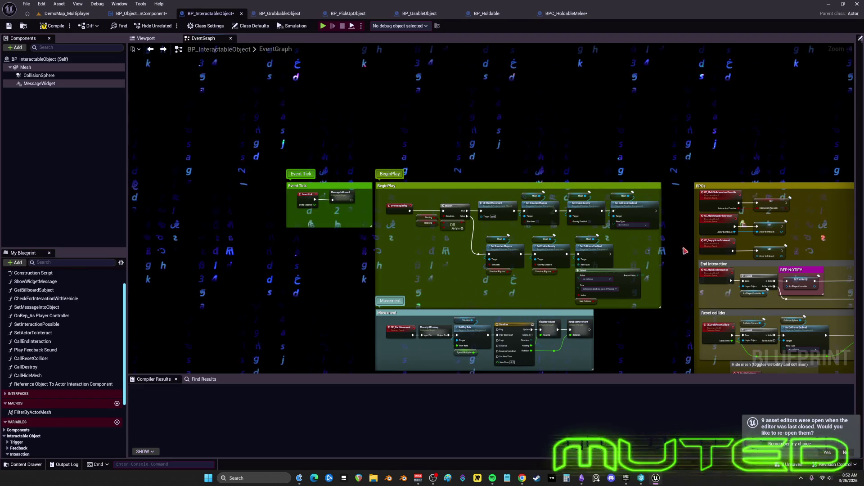
pyautogui.moveTo(680, 280); pyautogui.dragTo(650, 195)
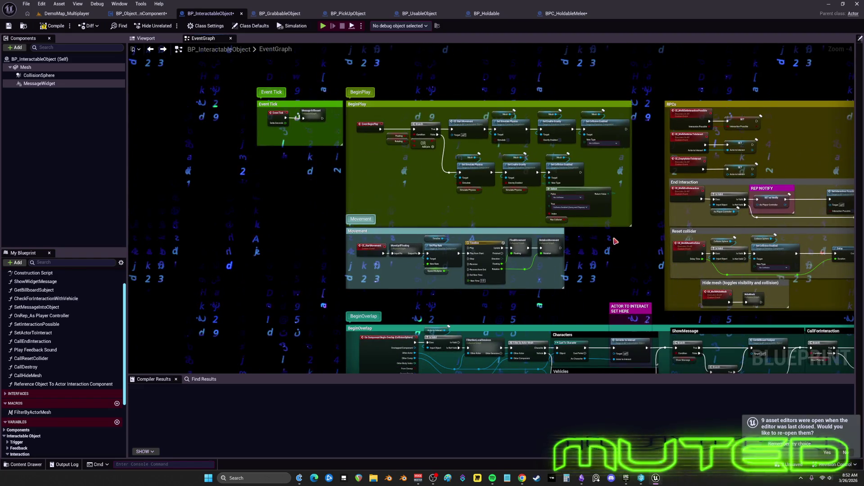
pyautogui.scroll(3, 510, 304)
# Nudge the Movement comment group slightly lower beneath the BeginPlay group.
pyautogui.click(234, 171)
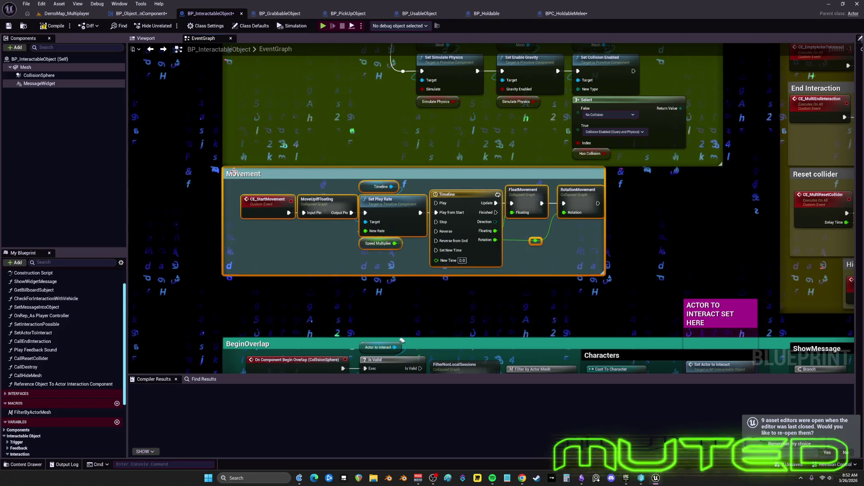
pyautogui.moveTo(234, 171); pyautogui.dragTo(234, 185)
pyautogui.doubleClick(297, 190)
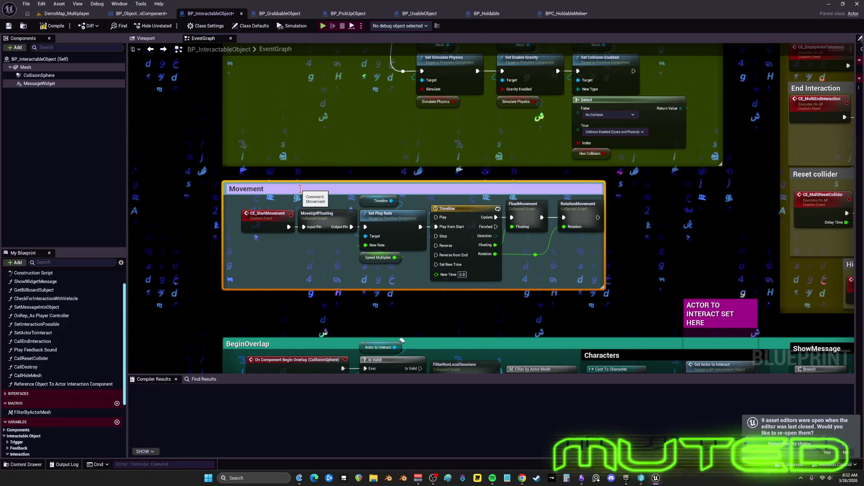
pyautogui.scroll(-3, 203, 205)
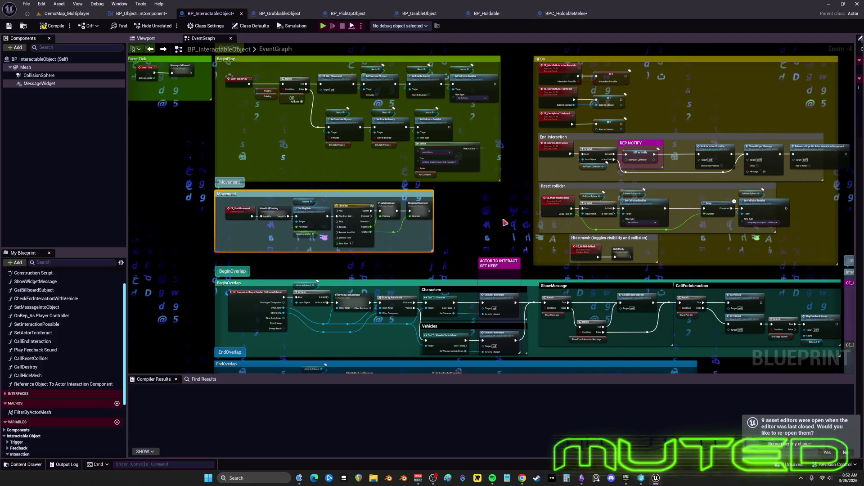
pyautogui.moveTo(503, 224)
pyautogui.mouseDown()
pyautogui.moveTo(492, 193)
pyautogui.moveTo(488, 114)
pyautogui.mouseUp()
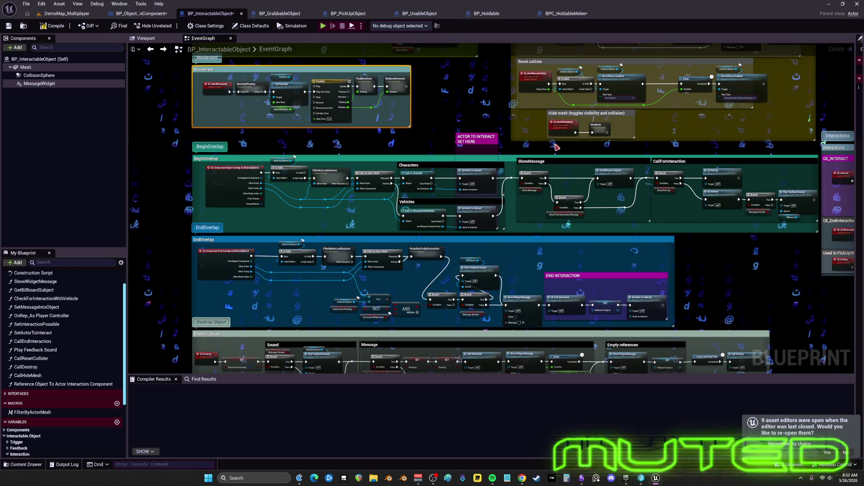
pyautogui.scroll(-2, 593, 163)
pyautogui.scroll(2, 382, 128)
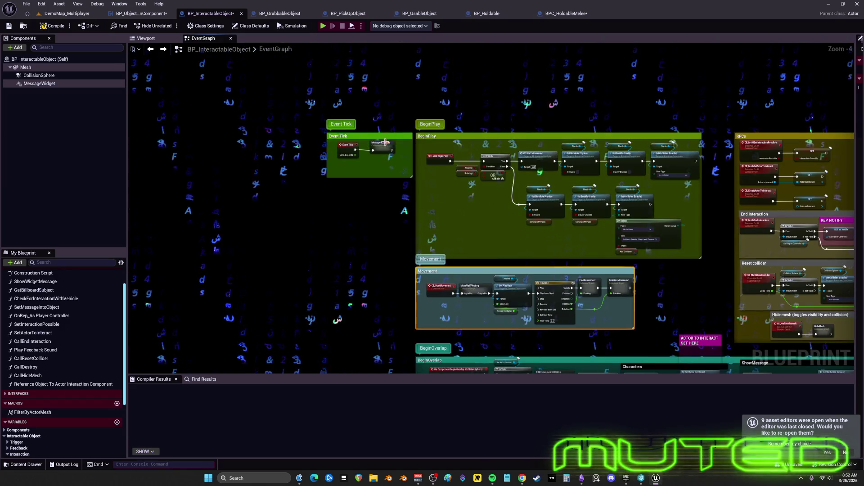
pyautogui.scroll(4, 382, 127)
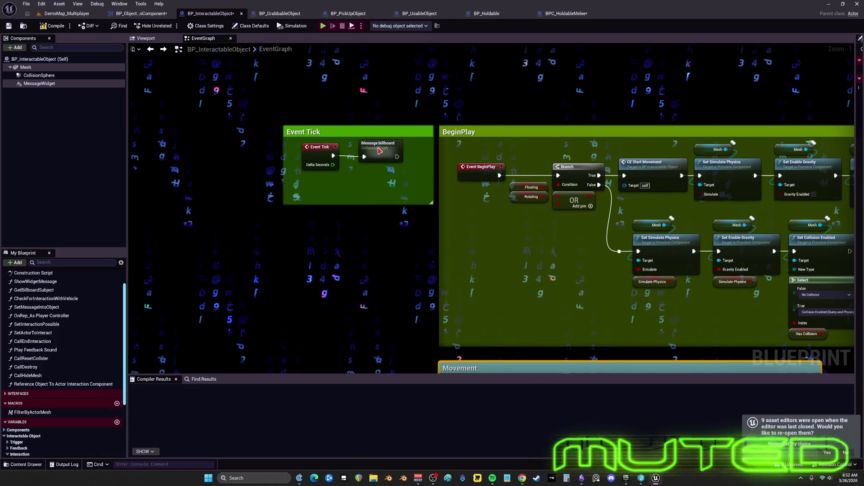
# Wrap the Message billboard node in a new comment titled 'UpdateMessage'.
pyautogui.moveTo(387, 147); pyautogui.dragTo(397, 171)
pyautogui.write('c')
pyautogui.write('UpdateM')
pyautogui.write('ess')
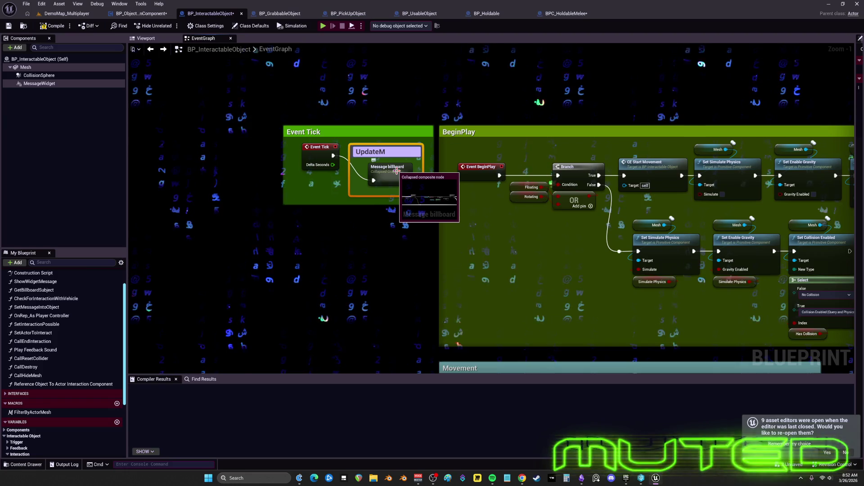
pyautogui.write('age')
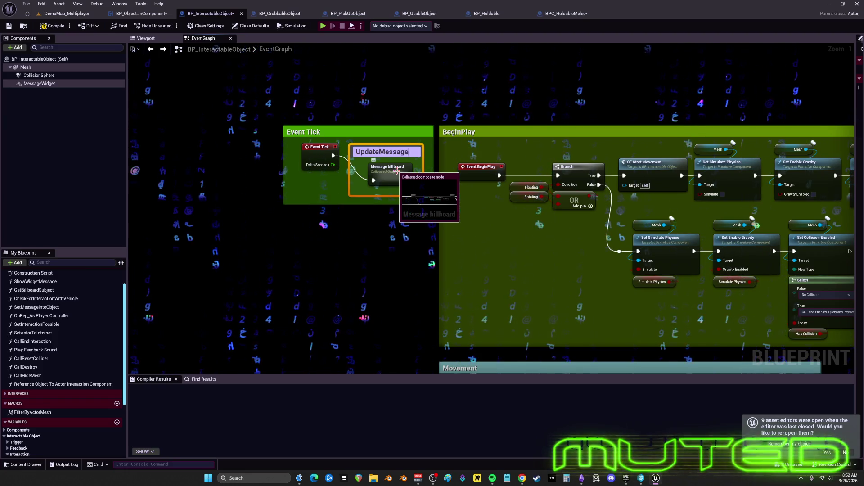
pyautogui.press('Return')
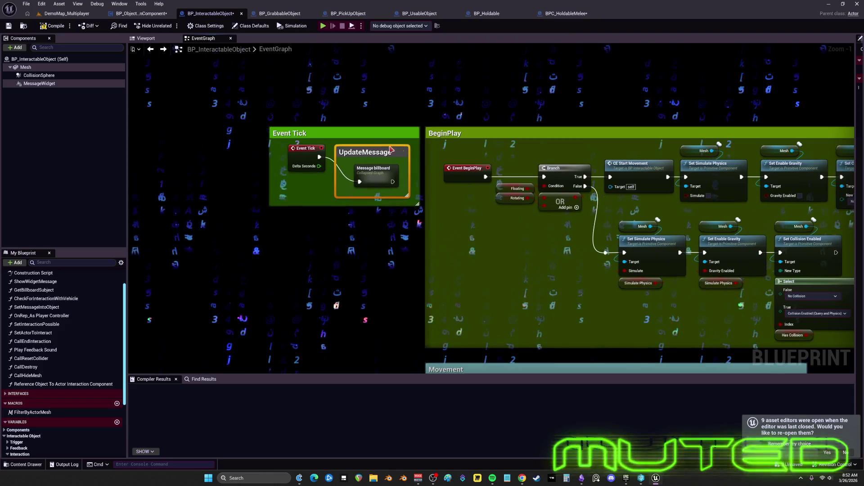
pyautogui.scroll(-2, 476, 187)
pyautogui.scroll(3, 411, 147)
# Set the UpdateMessage comment colour to dark blue through the Color Picker.
pyautogui.click(392, 164)
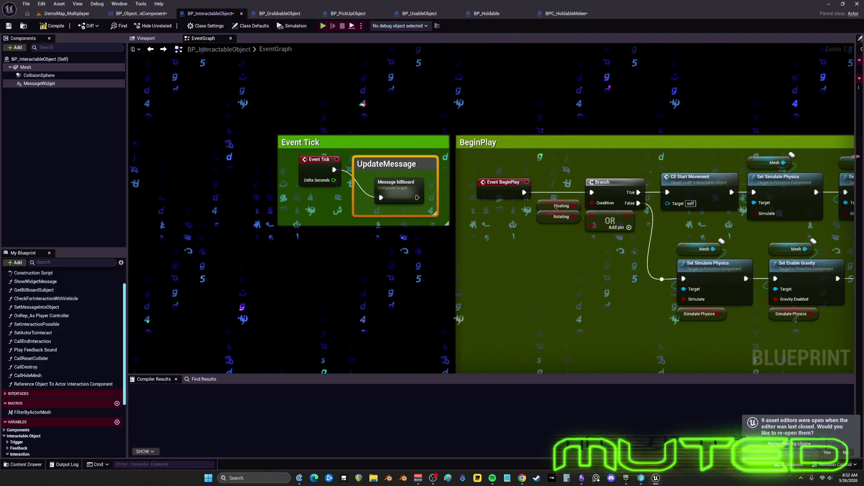
pyautogui.click(859, 63)
pyautogui.click(817, 88)
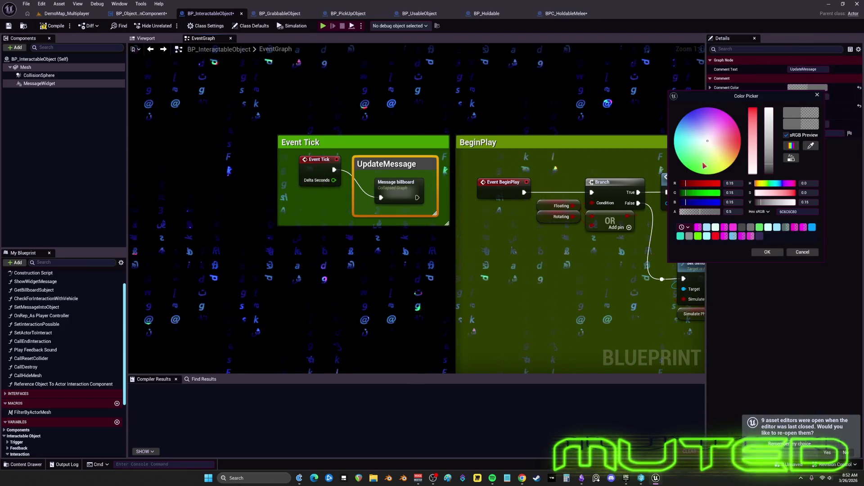
pyautogui.click(721, 169)
pyautogui.moveTo(708, 163); pyautogui.dragTo(692, 115)
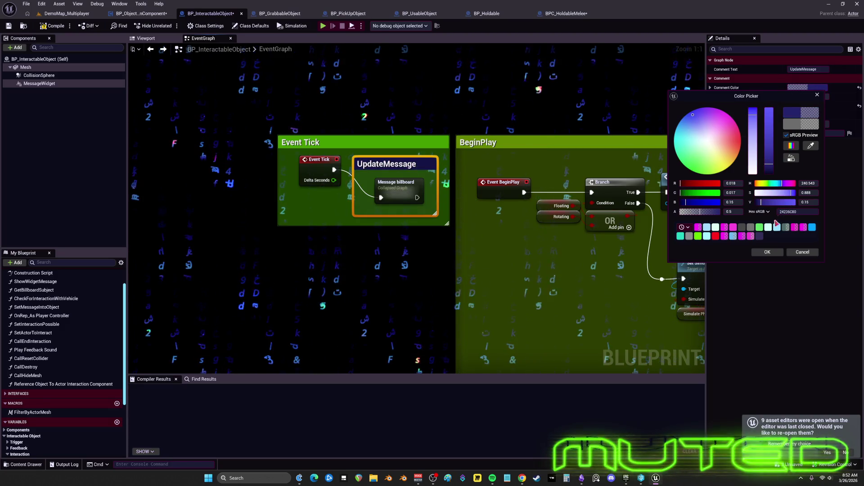
pyautogui.click(791, 212)
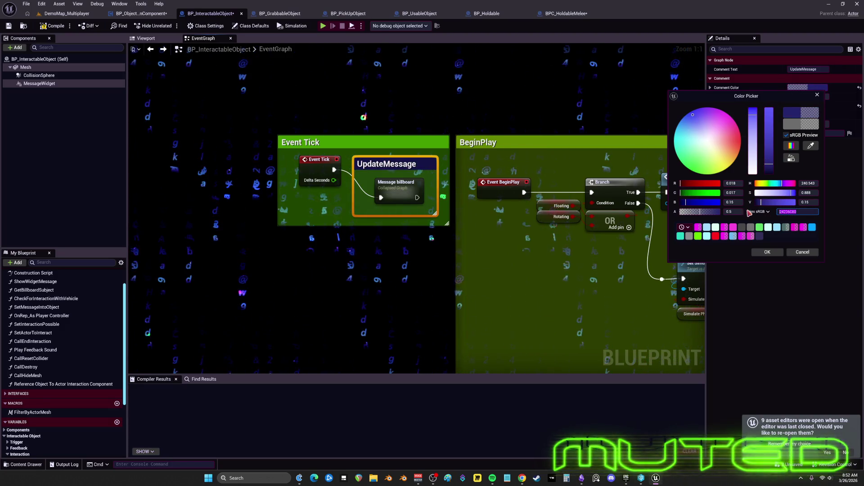
pyautogui.click(767, 252)
pyautogui.scroll(-2, 509, 210)
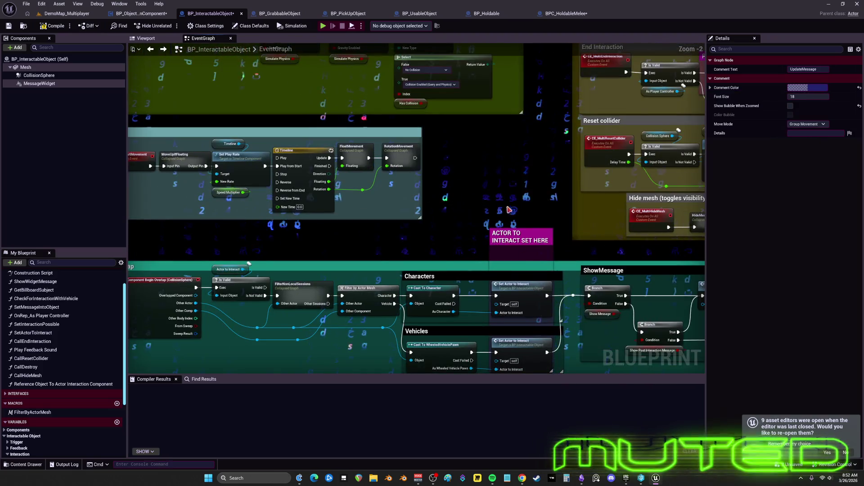
# Lower the top edge of the END INTERACTION comment box.
pyautogui.moveTo(396, 236)
pyautogui.mouseDown()
pyautogui.moveTo(474, 229)
pyautogui.moveTo(425, 94)
pyautogui.mouseUp()
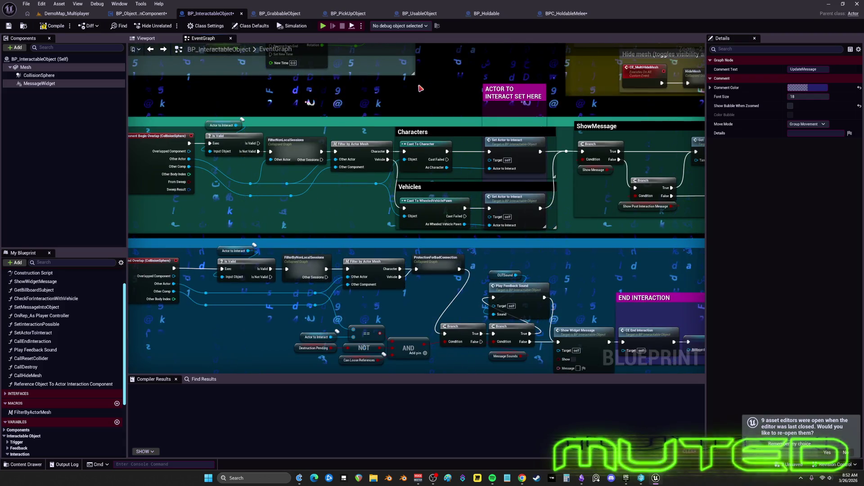
pyautogui.scroll(-3, 498, 199)
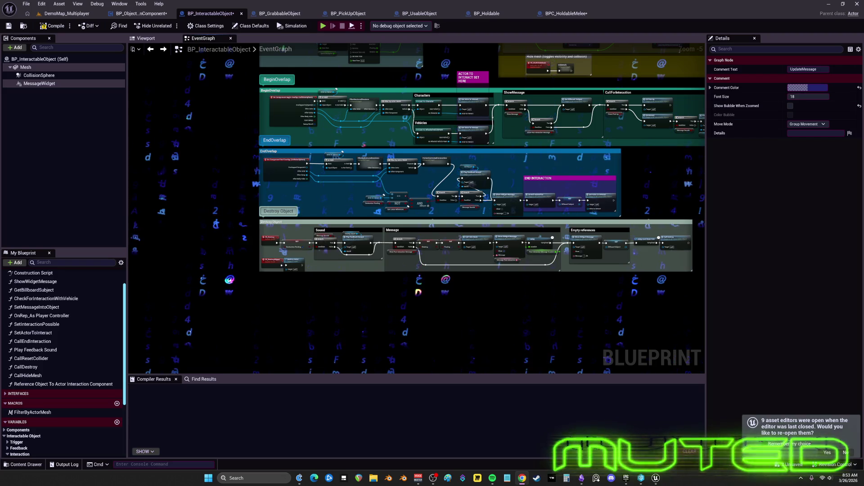
pyautogui.scroll(5, 536, 322)
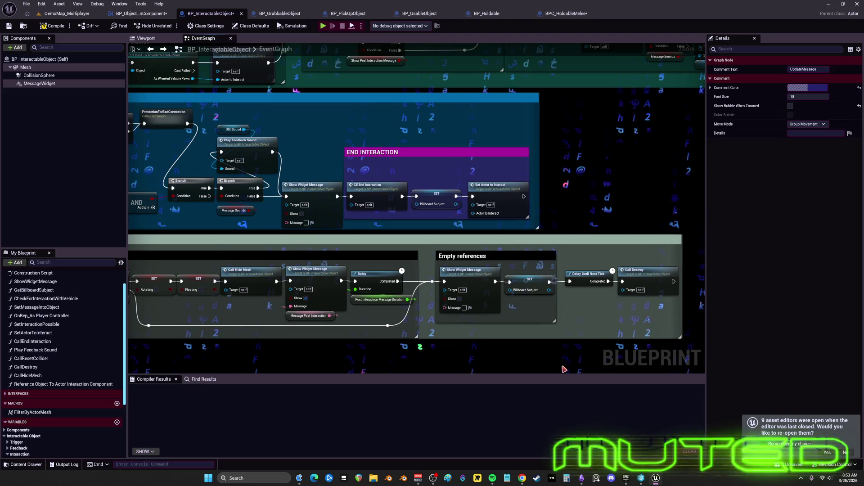
pyautogui.scroll(-1, 558, 262)
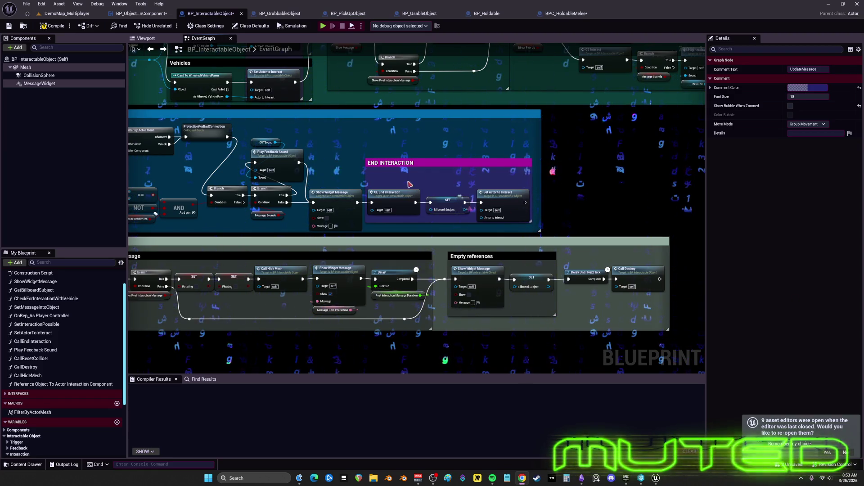
pyautogui.moveTo(423, 159); pyautogui.dragTo(423, 169)
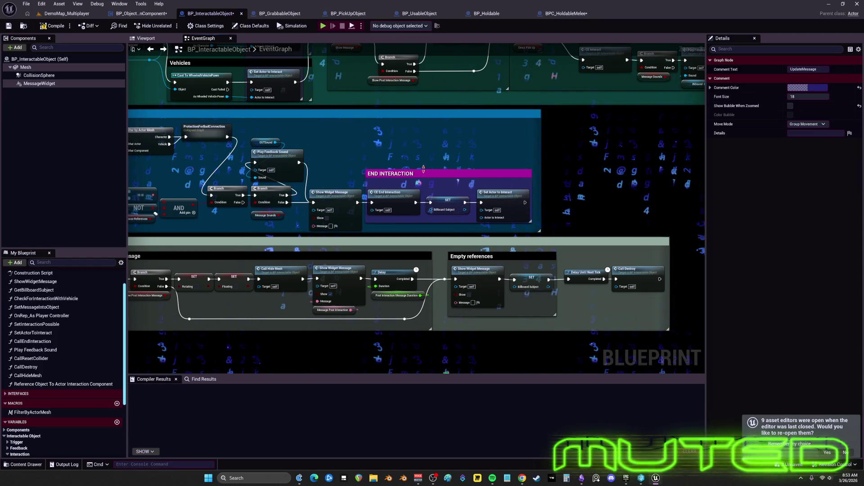
pyautogui.scroll(-5, 423, 170)
# Return to the level editor with the Content Browser showing the Objects blueprints folder.
pyautogui.moveTo(569, 239)
pyautogui.mouseDown()
pyautogui.moveTo(546, 351)
pyautogui.moveTo(539, 347)
pyautogui.mouseUp()
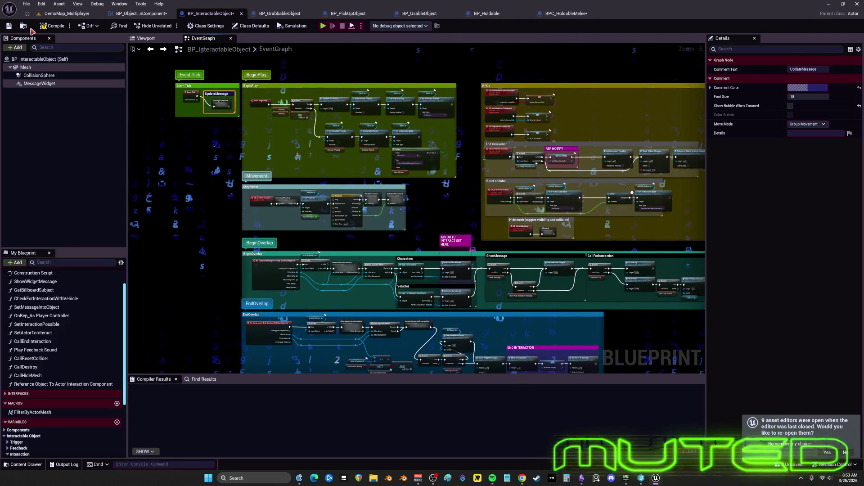
pyautogui.click(24, 26)
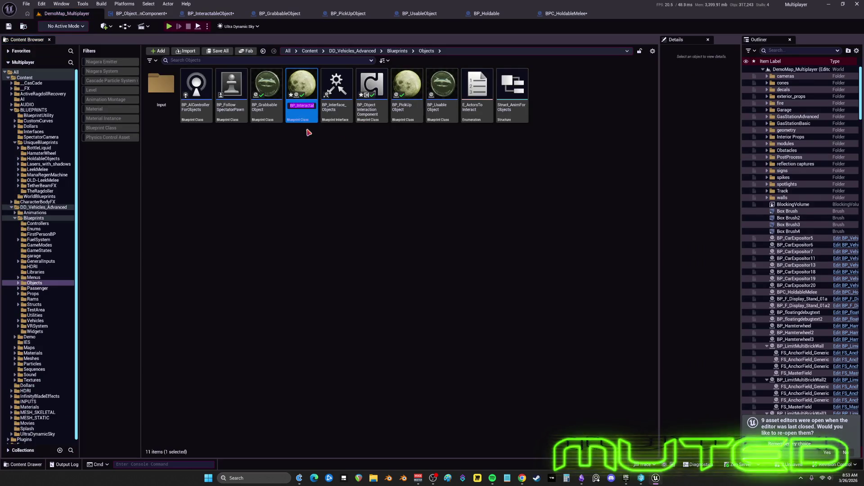
pyautogui.click(583, 478)
# Rename the BP_Interactable card to BP_InteractableObject.
pyautogui.scroll(-10, 459, 340)
pyautogui.hscroll(10, 401, 270)
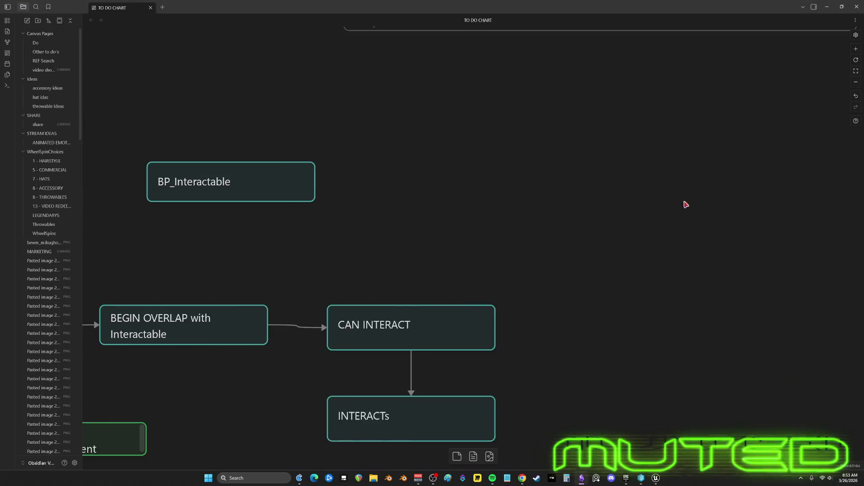
pyautogui.scroll(-3, 448, 243)
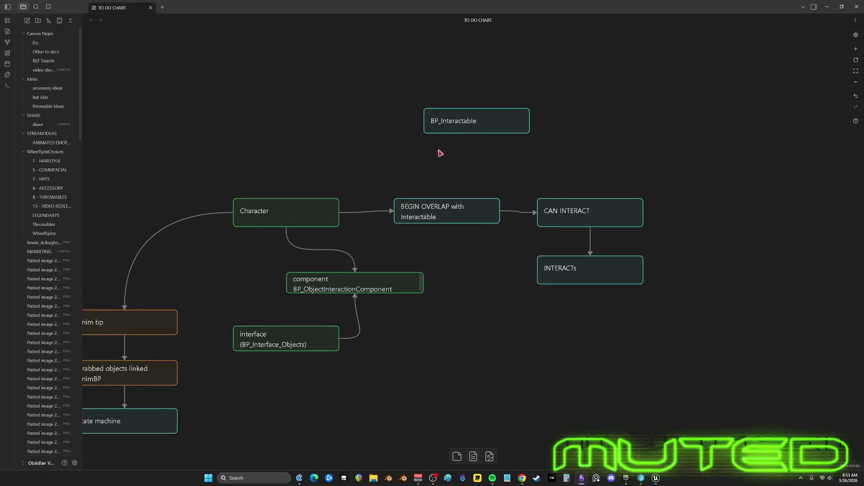
pyautogui.doubleClick(465, 120)
pyautogui.click(522, 149)
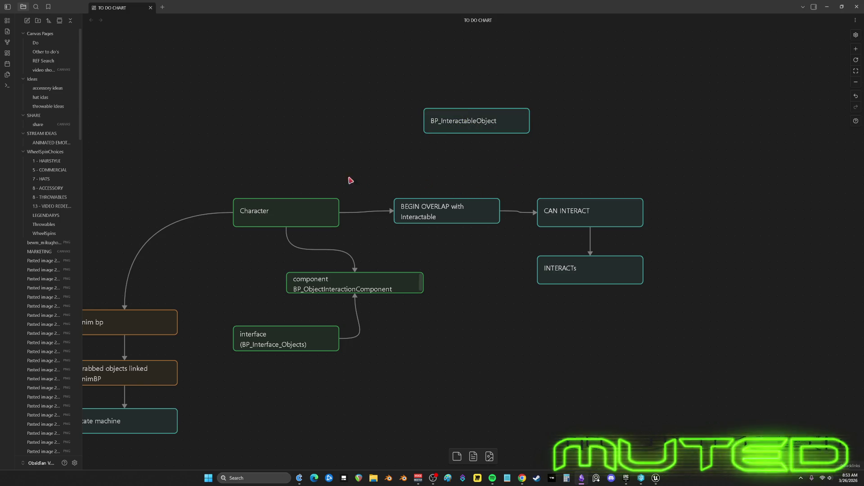
# Place BP_InteractableObject just above BEGIN OVERLAP and realign CAN INTERACT and INTERACTs.
pyautogui.moveTo(474, 165); pyautogui.dragTo(490, 197)
pyautogui.click(466, 234)
pyautogui.moveTo(475, 155)
pyautogui.mouseDown()
pyautogui.moveTo(445, 177)
pyautogui.moveTo(453, 194)
pyautogui.mouseUp()
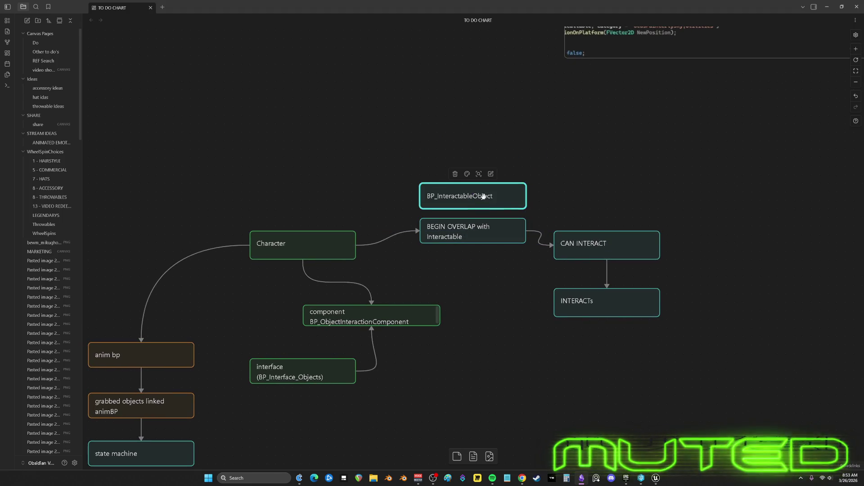
pyautogui.moveTo(594, 250)
pyautogui.mouseDown()
pyautogui.moveTo(594, 237)
pyautogui.moveTo(605, 235)
pyautogui.mouseUp()
pyautogui.moveTo(607, 291); pyautogui.dragTo(617, 278)
pyautogui.hscroll(2, 655, 232)
pyautogui.scroll(-2, 575, 176)
pyautogui.click(527, 198)
pyautogui.click(495, 143)
# Paste a copy of the BEGIN OVERLAP card onto the canvas.
pyautogui.scroll(2, 527, 168)
pyautogui.scroll(-2, 483, 224)
pyautogui.hscroll(-2, 482, 224)
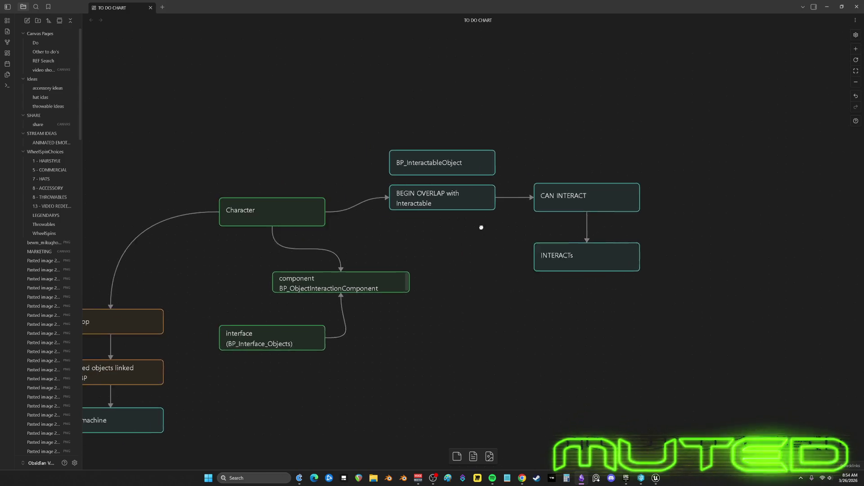
pyautogui.rightClick(456, 262)
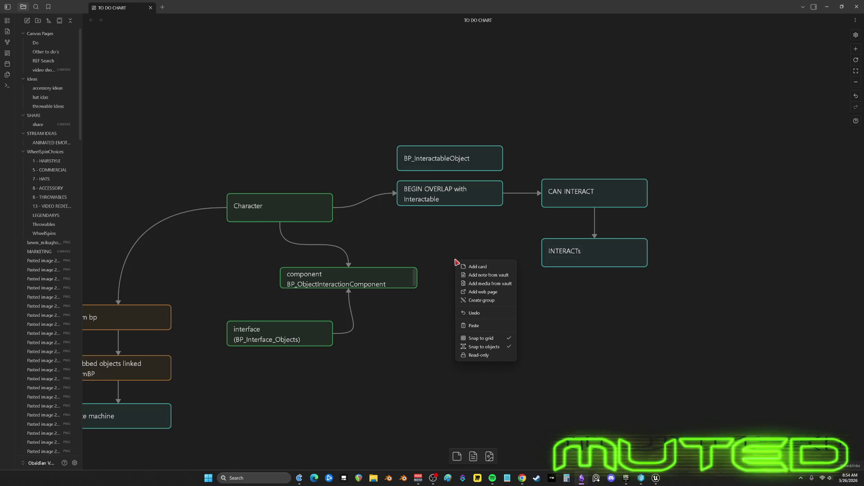
pyautogui.click(466, 201)
pyautogui.scroll(5, 494, 280)
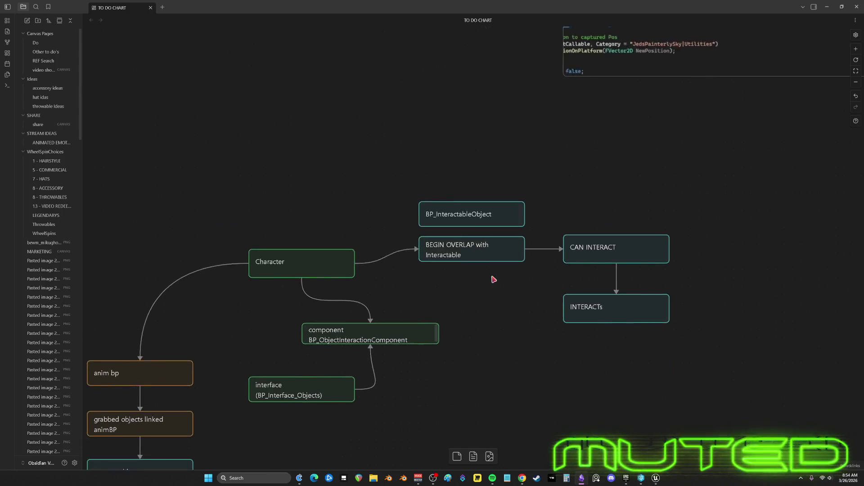
pyautogui.scroll(-4, 486, 306)
pyautogui.scroll(3, 480, 269)
pyautogui.click(421, 193)
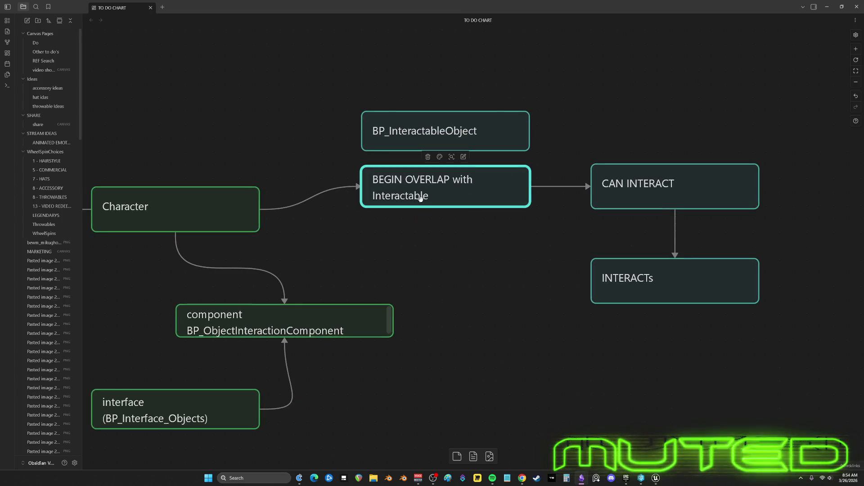
pyautogui.scroll(5, 418, 197)
pyautogui.hotkey('ctrl', 'v')
pyautogui.rightClick(404, 159)
# Edit the copied card to read 'END OVERLAP' and place it above BP_InteractableObject.
pyautogui.click(472, 196)
pyautogui.moveTo(441, 251); pyautogui.dragTo(427, 145)
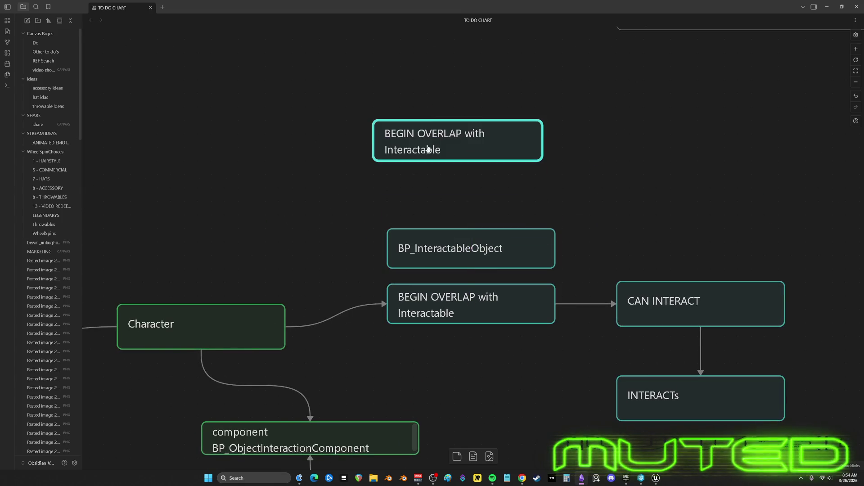
pyautogui.write('EH')
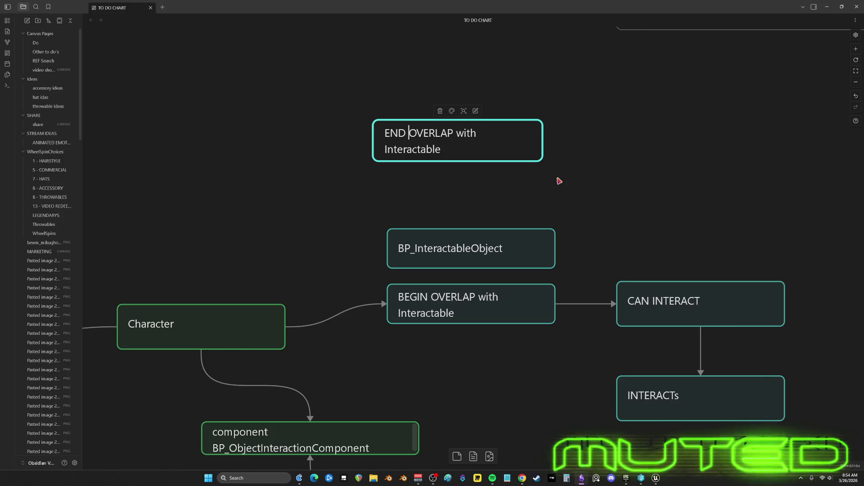
pyautogui.moveTo(452, 133); pyautogui.dragTo(545, 183)
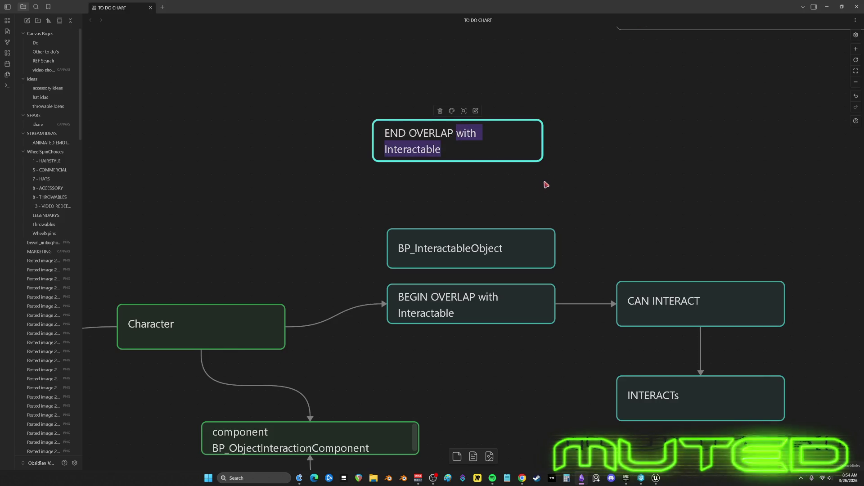
pyautogui.press('BackSpace')
pyautogui.moveTo(490, 152)
pyautogui.mouseDown()
pyautogui.moveTo(467, 180)
pyautogui.moveTo(468, 194)
pyautogui.mouseUp()
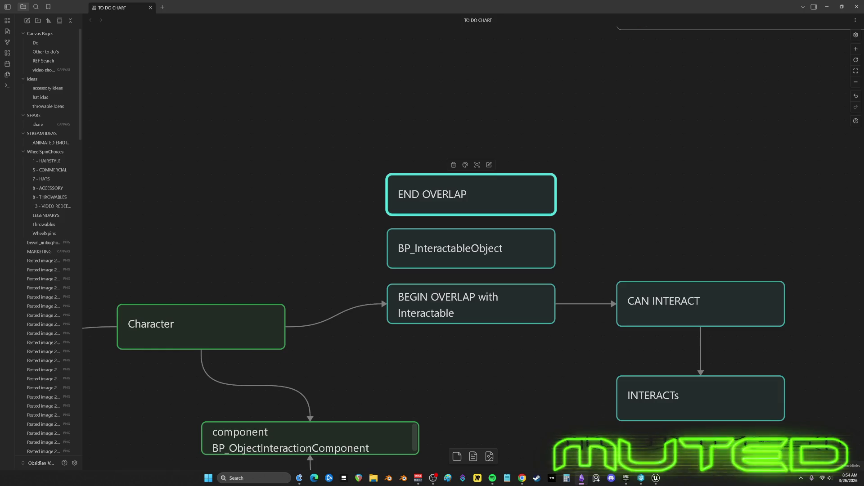
pyautogui.hotkey('alt', 'Tab')
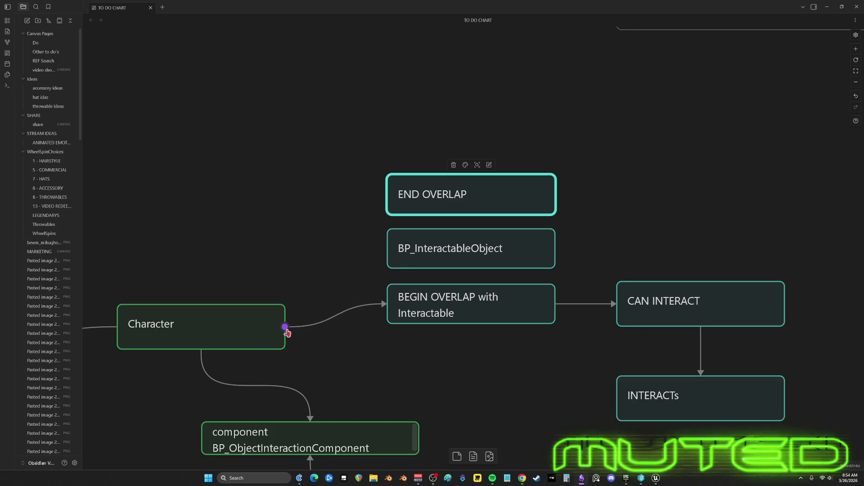
# Connect Character to END OVERLAP with an arrow and move CAN INTERACT and INTERACTs down.
pyautogui.moveTo(286, 327); pyautogui.dragTo(388, 202)
pyautogui.scroll(-3, 603, 256)
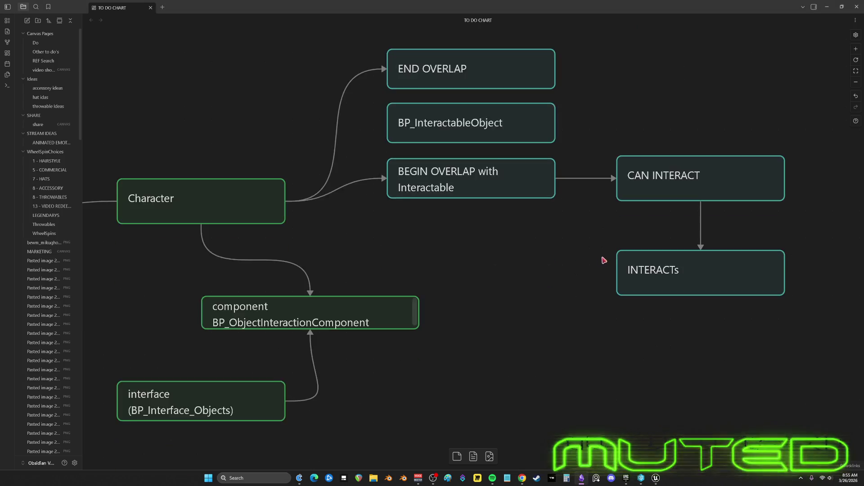
pyautogui.hscroll(2, 624, 295)
pyautogui.scroll(1, 623, 295)
pyautogui.moveTo(624, 296)
pyautogui.mouseDown()
pyautogui.moveTo(614, 235)
pyautogui.moveTo(614, 289)
pyautogui.moveTo(621, 237)
pyautogui.mouseUp()
pyautogui.scroll(2, 585, 194)
pyautogui.click(534, 196)
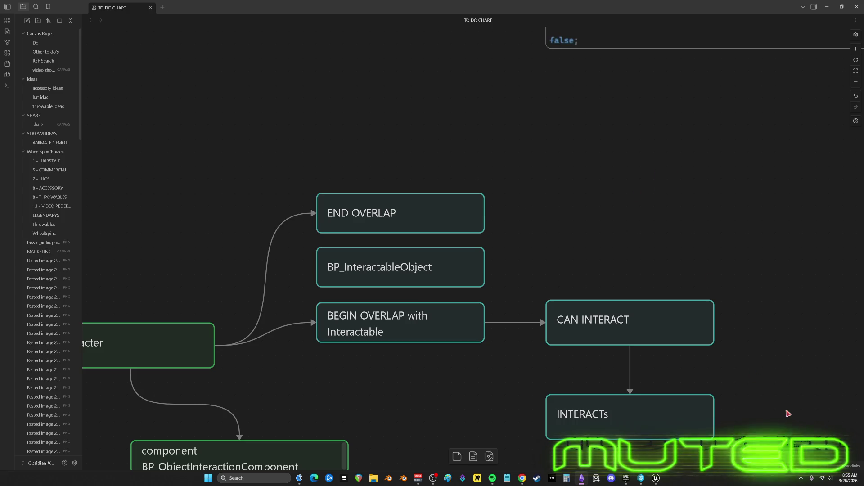
# Add an INTERACTs copy beside END OVERLAP, link them, then go to the Unreal Editor.
pyautogui.hotkey('ctrl', 'v')
pyautogui.moveTo(450, 247); pyautogui.dragTo(578, 211)
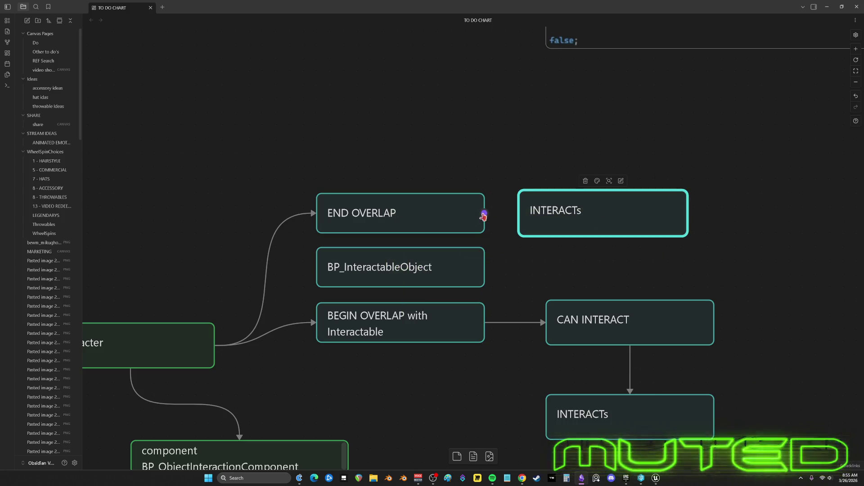
pyautogui.moveTo(483, 214); pyautogui.dragTo(520, 215)
pyautogui.click(656, 479)
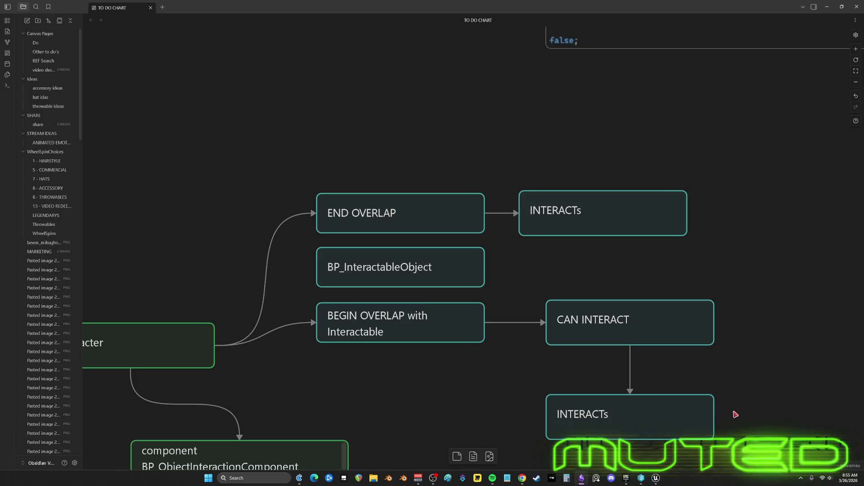
pyautogui.click(658, 478)
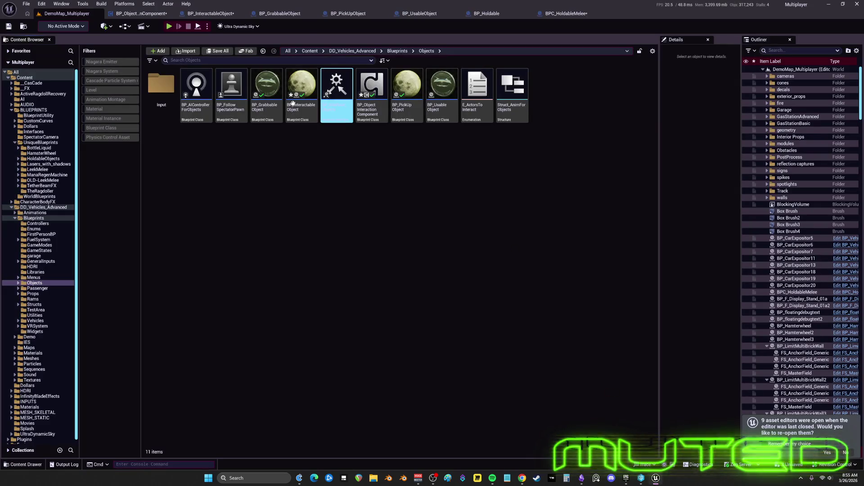
# Bring up BP_InteractableObject and browse its overlap, message and feedback sound nodes.
pyautogui.click(189, 15)
pyautogui.click(139, 13)
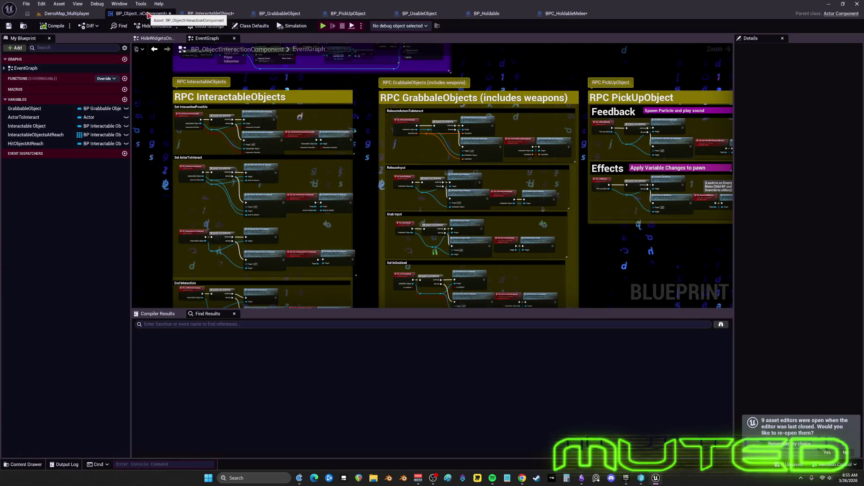
pyautogui.scroll(-3, 485, 245)
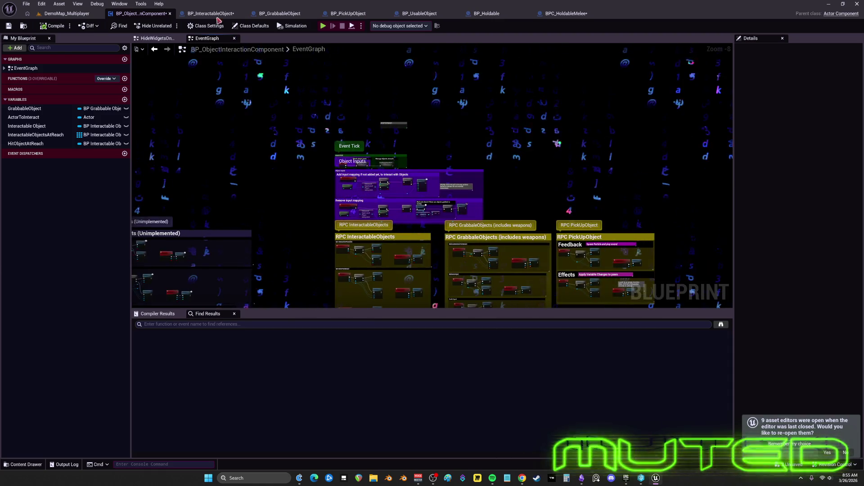
pyautogui.click(210, 13)
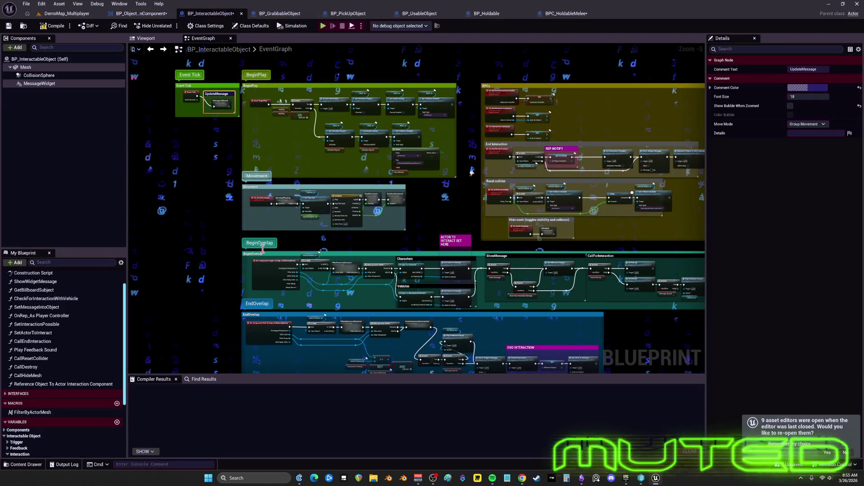
pyautogui.scroll(5, 270, 342)
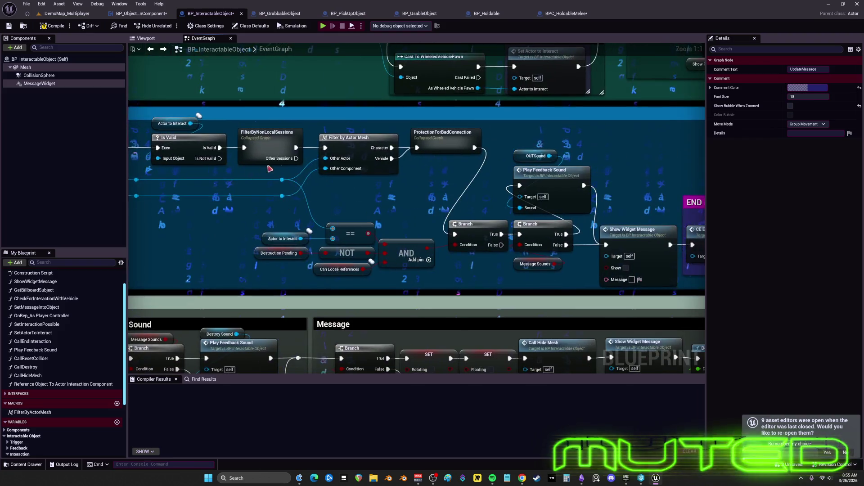
pyautogui.moveTo(479, 180); pyautogui.dragTo(199, 155)
pyautogui.moveTo(478, 180); pyautogui.dragTo(371, 155)
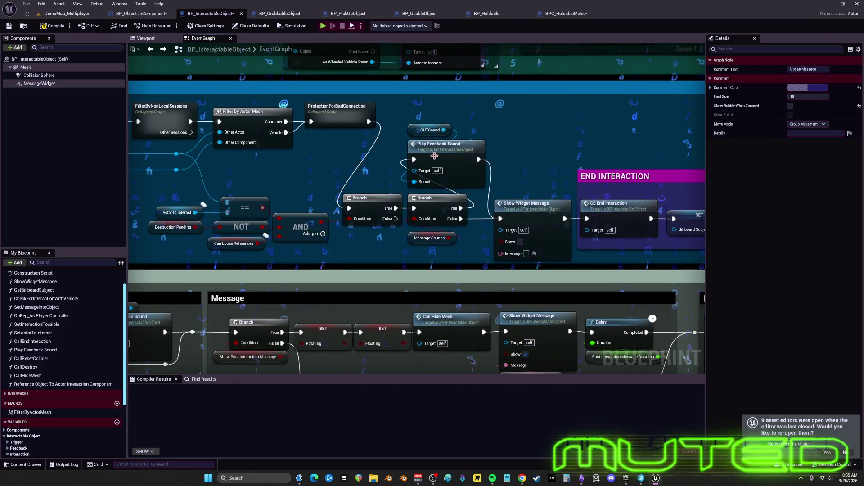
pyautogui.click(450, 148)
pyautogui.moveTo(535, 211); pyautogui.dragTo(507, 200)
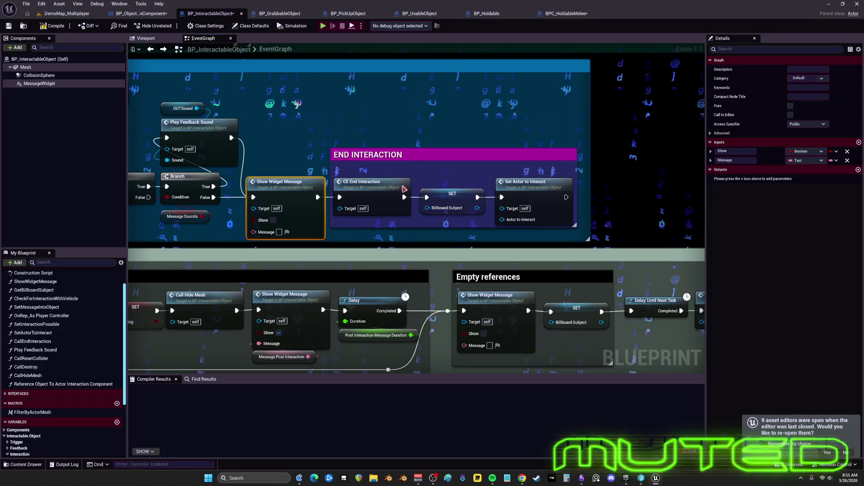
# Trace the end-interaction chain through CallEndInteraction, CE_CallEndInteraction and CE_MultiEndInteraction.
pyautogui.click(589, 193)
pyautogui.moveTo(519, 168)
pyautogui.mouseDown()
pyautogui.moveTo(592, 167)
pyautogui.moveTo(371, 161)
pyautogui.mouseUp()
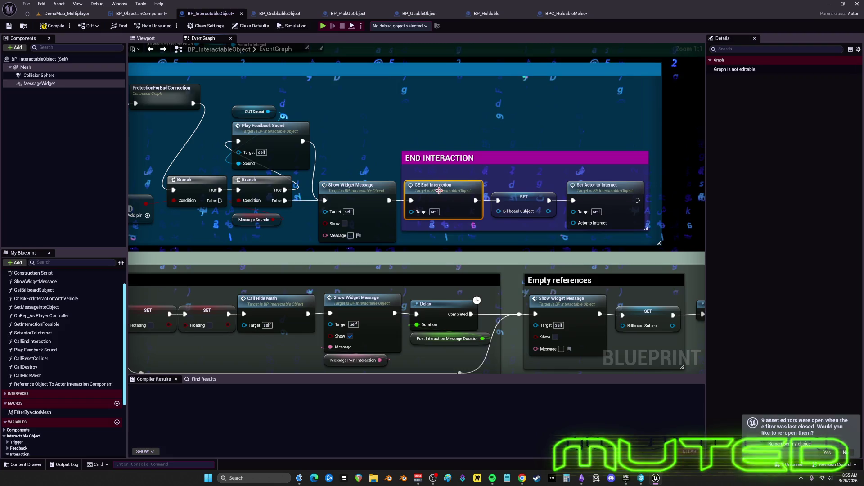
pyautogui.moveTo(439, 190)
pyautogui.mouseDown()
pyautogui.moveTo(650, 176)
pyautogui.moveTo(572, 203)
pyautogui.mouseUp()
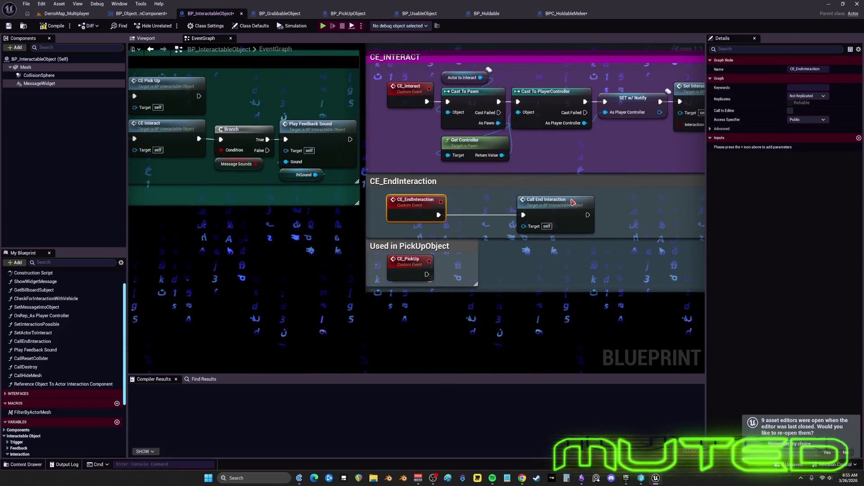
pyautogui.doubleClick(573, 203)
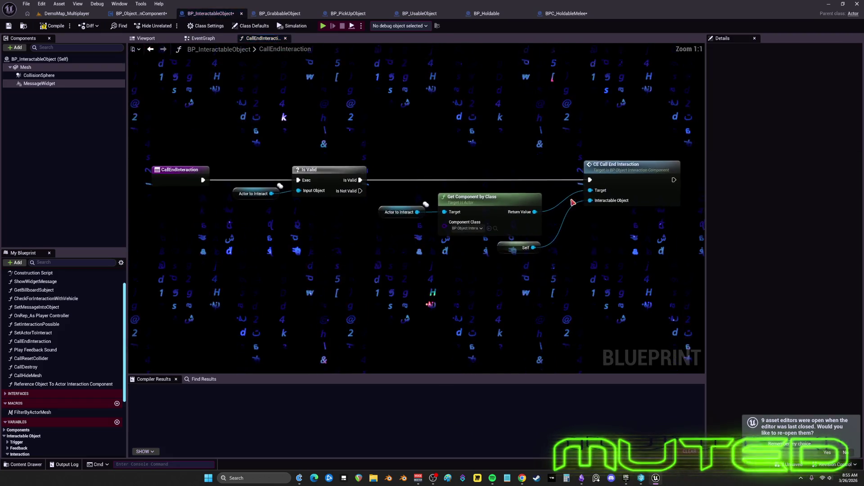
pyautogui.doubleClick(623, 179)
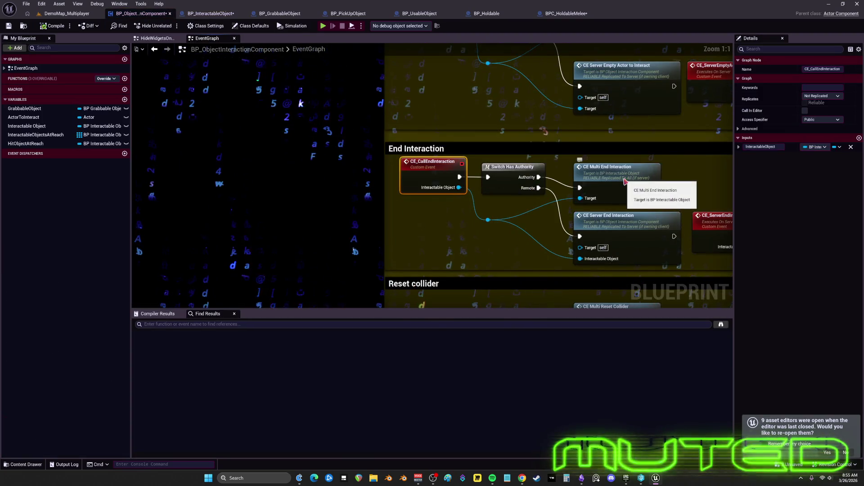
pyautogui.moveTo(624, 179); pyautogui.dragTo(360, 159)
pyautogui.doubleClick(360, 160)
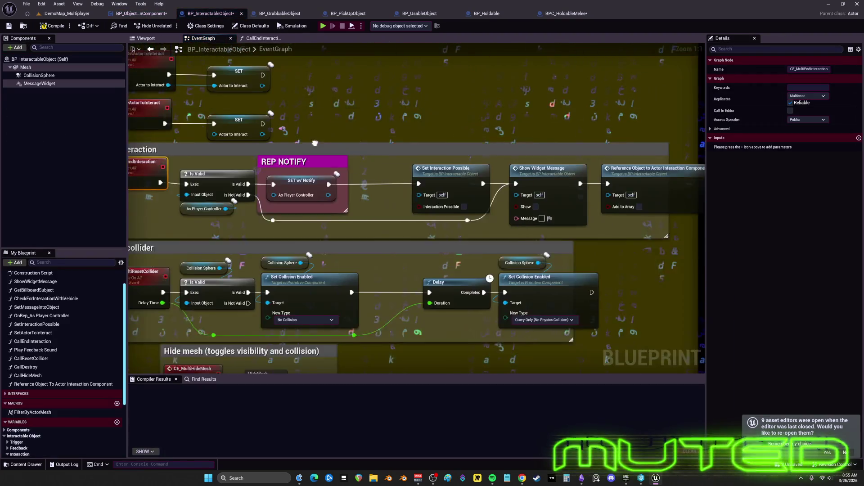
pyautogui.click(409, 165)
pyautogui.click(495, 164)
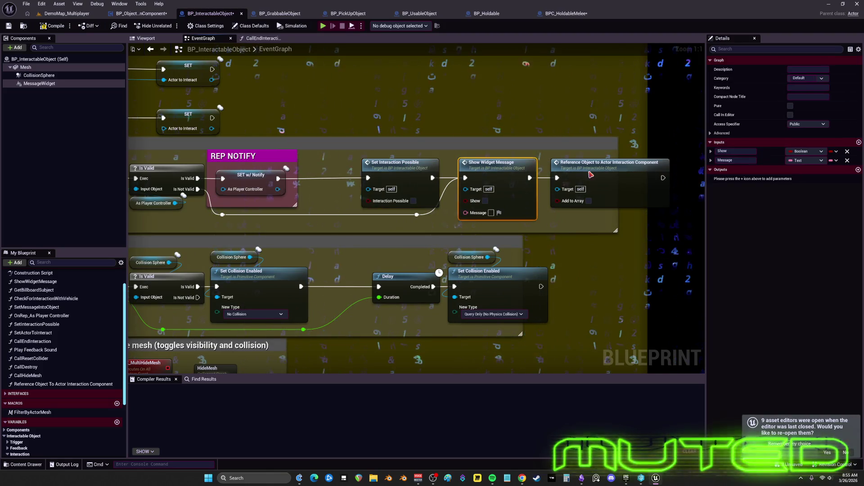
# Review the Reference Object To Actor Interaction Component function, then return to the EventGraph.
pyautogui.click(608, 180)
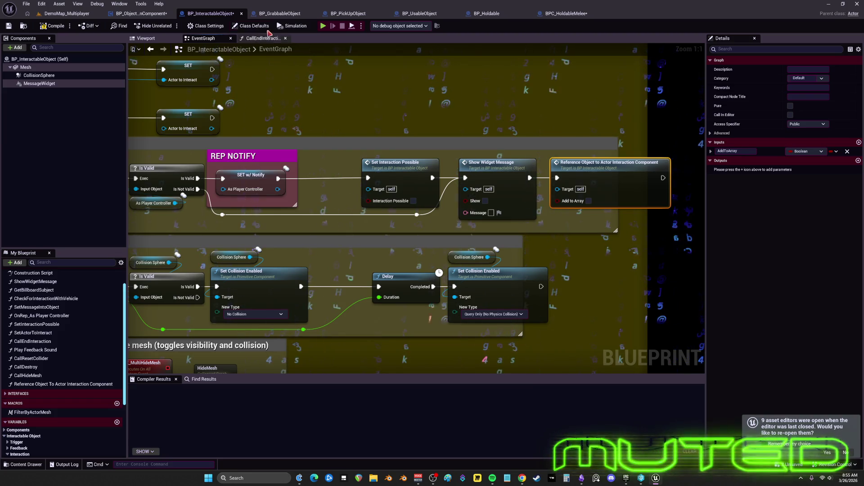
pyautogui.doubleClick(590, 164)
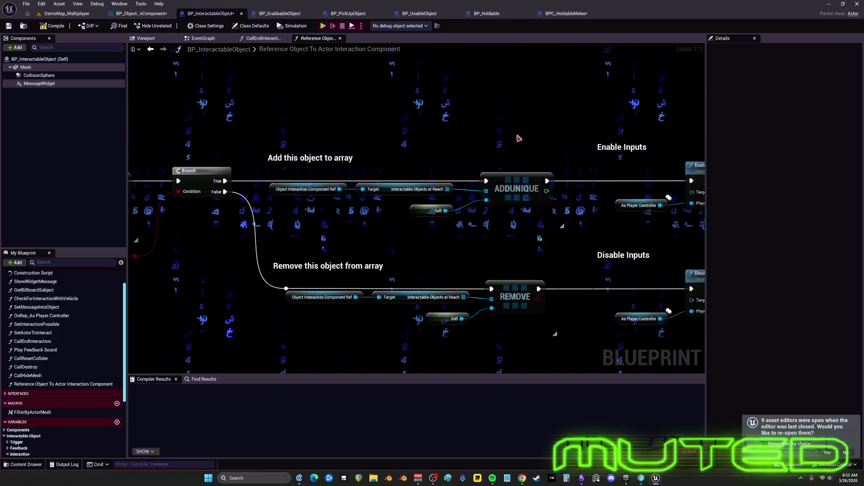
pyautogui.moveTo(571, 135)
pyautogui.mouseDown()
pyautogui.moveTo(219, 124)
pyautogui.moveTo(601, 111)
pyautogui.mouseUp()
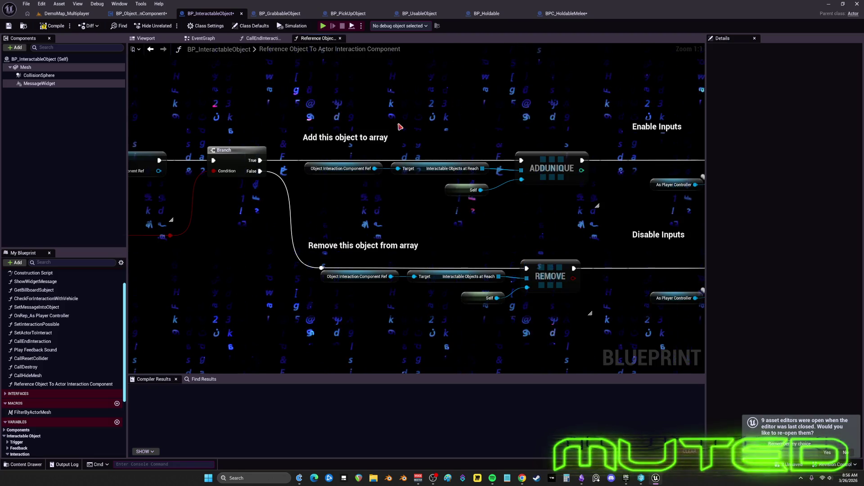
pyautogui.moveTo(400, 127); pyautogui.dragTo(667, 122)
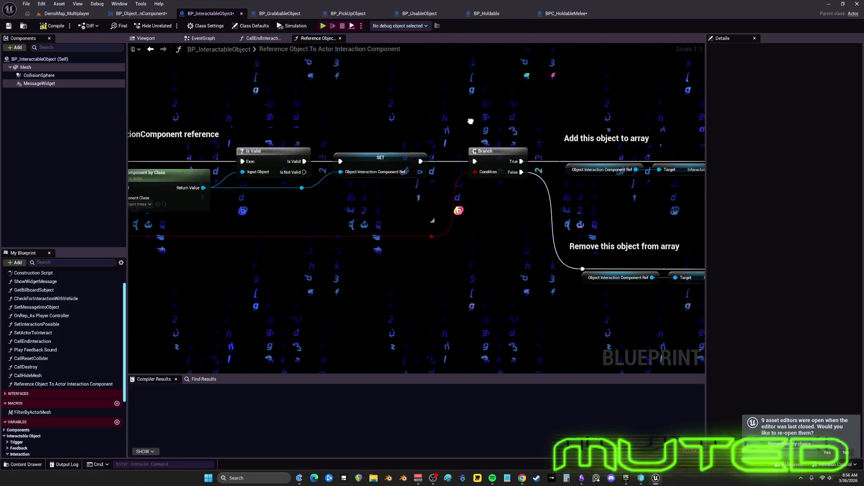
pyautogui.moveTo(474, 117); pyautogui.dragTo(671, 116)
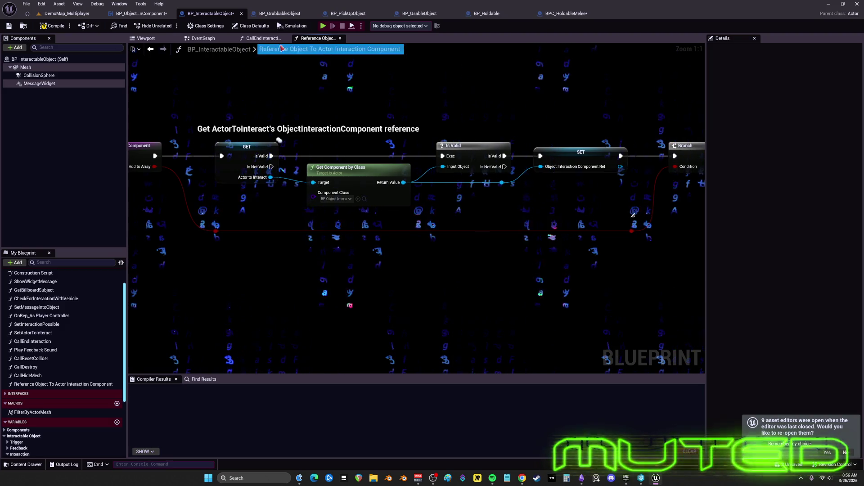
pyautogui.click(224, 50)
pyautogui.scroll(-6, 554, 184)
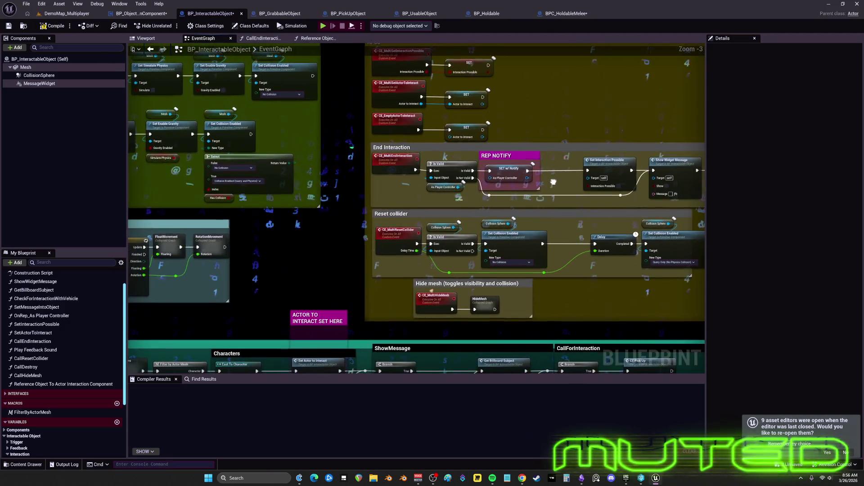
# Shift the Reset collider delay and collision nodes to the left.
pyautogui.scroll(8, 359, 166)
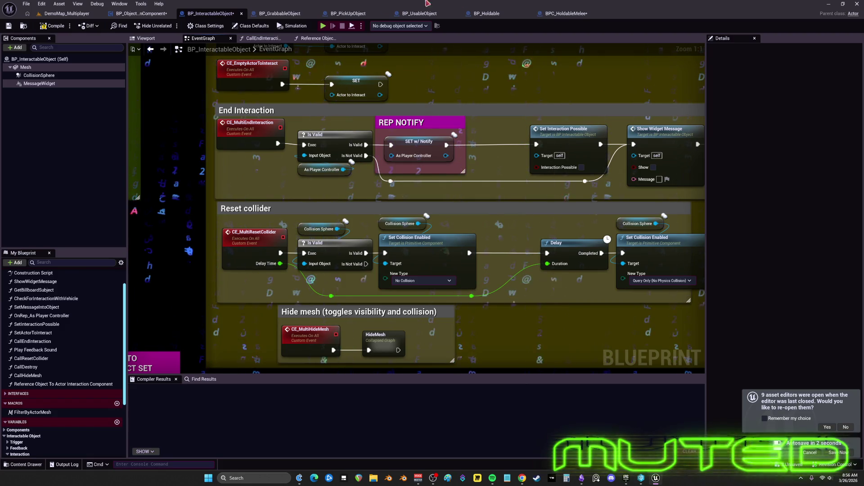
pyautogui.scroll(-3, 268, 96)
pyautogui.moveTo(476, 207); pyautogui.dragTo(574, 178)
pyautogui.moveTo(513, 194); pyautogui.dragTo(477, 194)
pyautogui.click(562, 206)
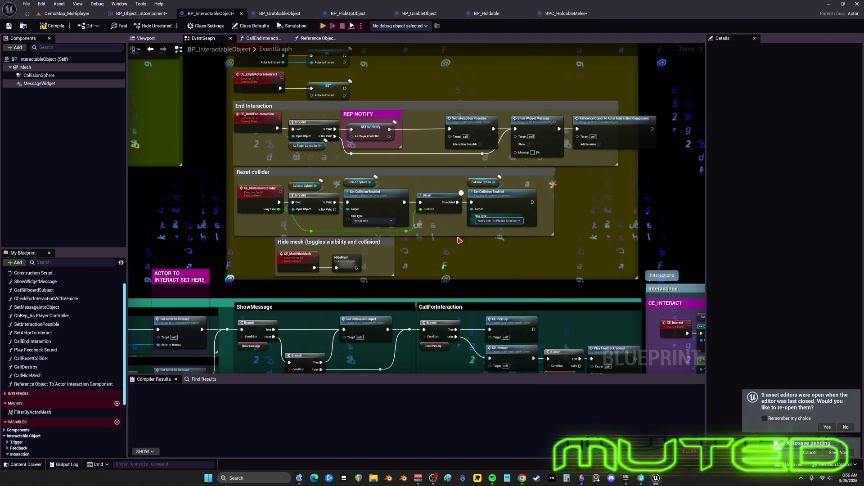
# Move the Hide mesh group left and widen the yellow RPCs comment box.
pyautogui.click(387, 245)
pyautogui.moveTo(387, 245); pyautogui.dragTo(347, 245)
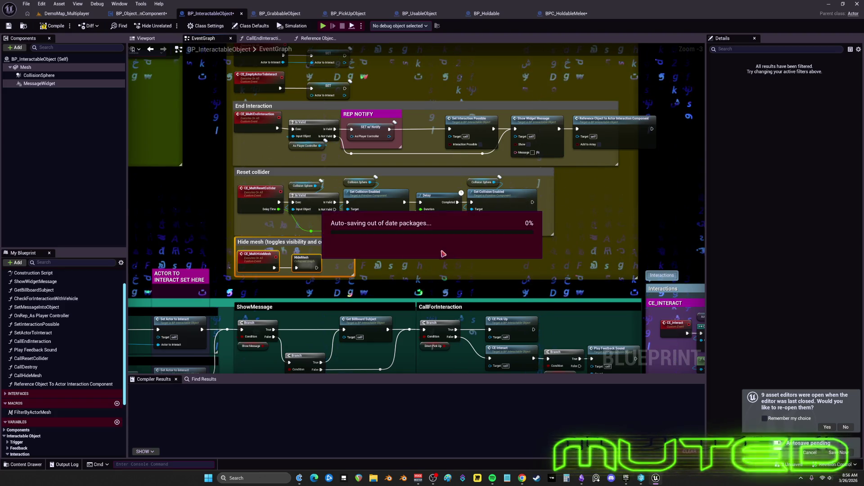
pyautogui.scroll(2, 336, 239)
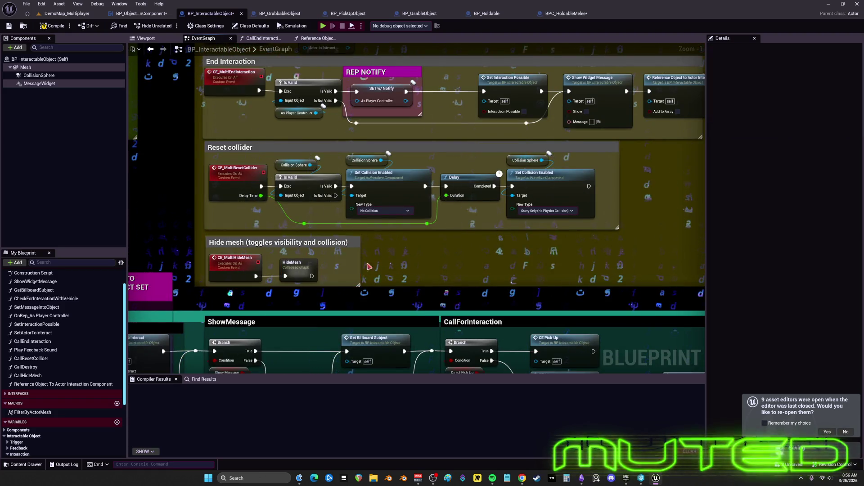
pyautogui.click(336, 275)
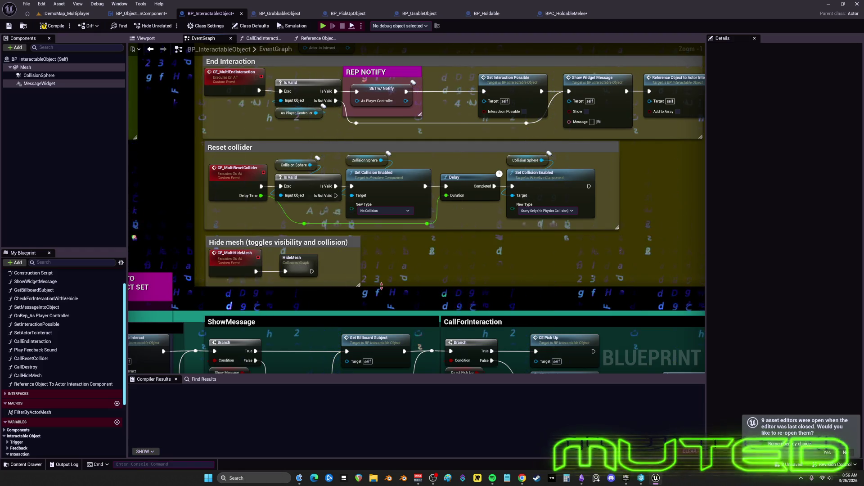
pyautogui.scroll(-4, 378, 286)
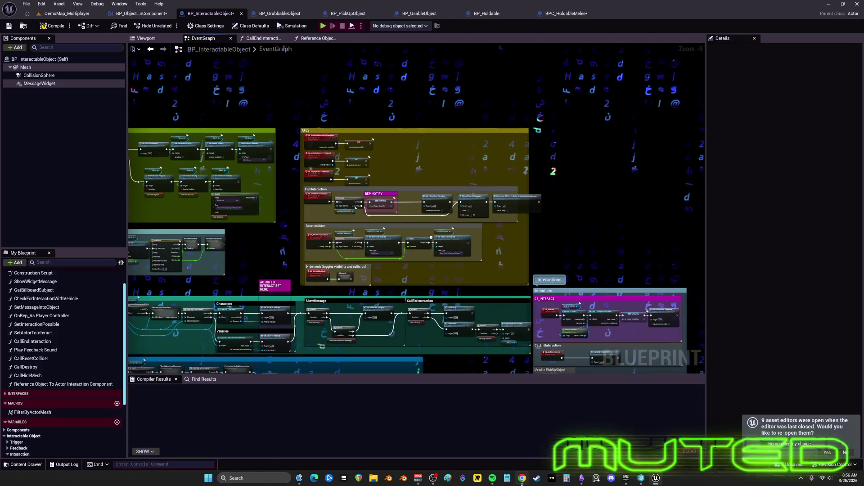
pyautogui.moveTo(523, 478)
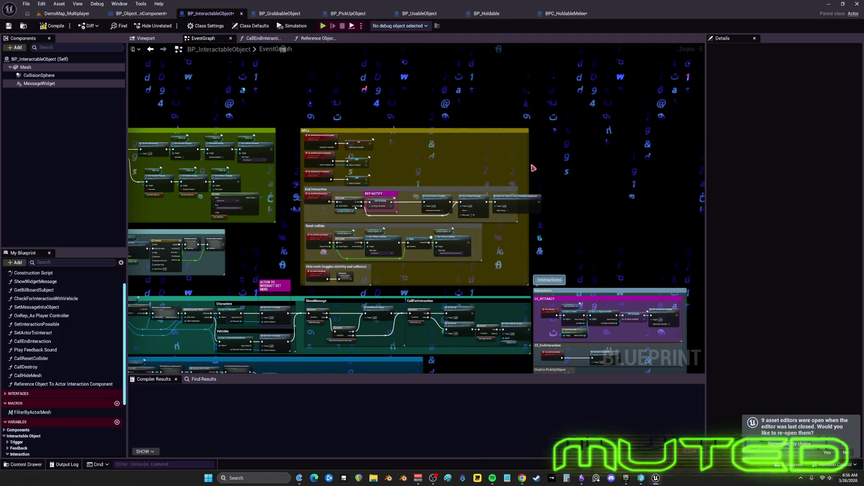
pyautogui.scroll(2, 529, 179)
pyautogui.moveTo(523, 350); pyautogui.dragTo(540, 349)
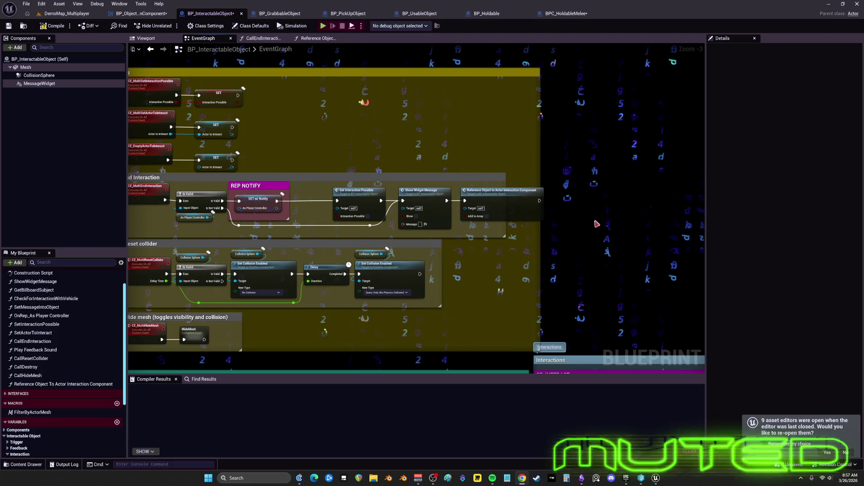
# Shift the Set Interaction Possible, Show Widget Message and Reference Object nodes left in End Interaction.
pyautogui.moveTo(365, 198); pyautogui.dragTo(327, 198)
pyautogui.moveTo(366, 224); pyautogui.dragTo(352, 223)
pyautogui.moveTo(419, 190); pyautogui.dragTo(390, 190)
pyautogui.click(502, 190)
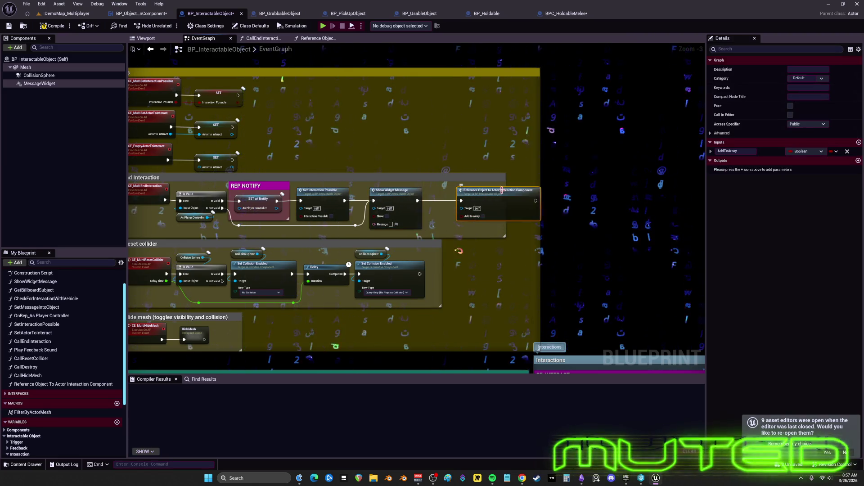
pyautogui.moveTo(502, 190); pyautogui.dragTo(469, 190)
pyautogui.keyDown('ctrl'); pyautogui.click(421, 219); pyautogui.keyUp('ctrl')
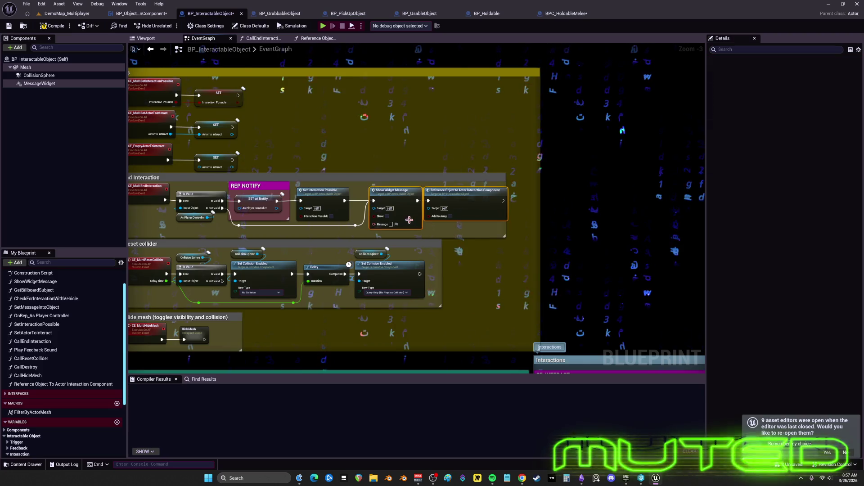
pyautogui.moveTo(421, 219); pyautogui.dragTo(407, 219)
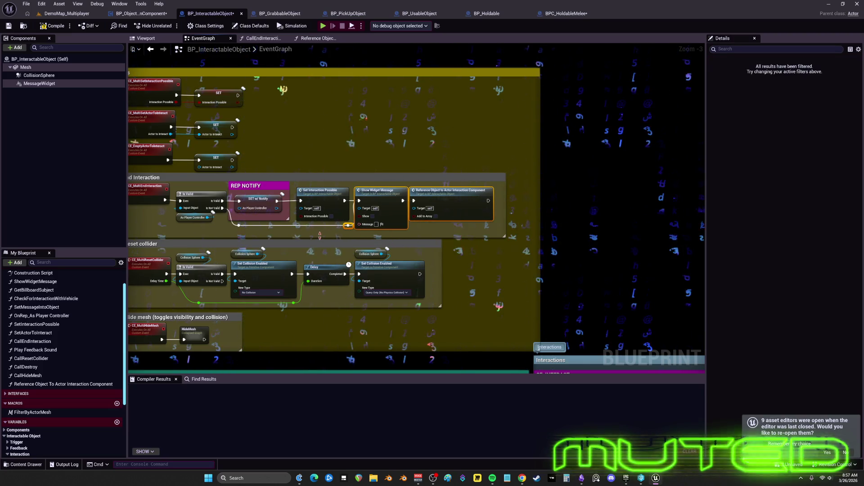
pyautogui.click(395, 233)
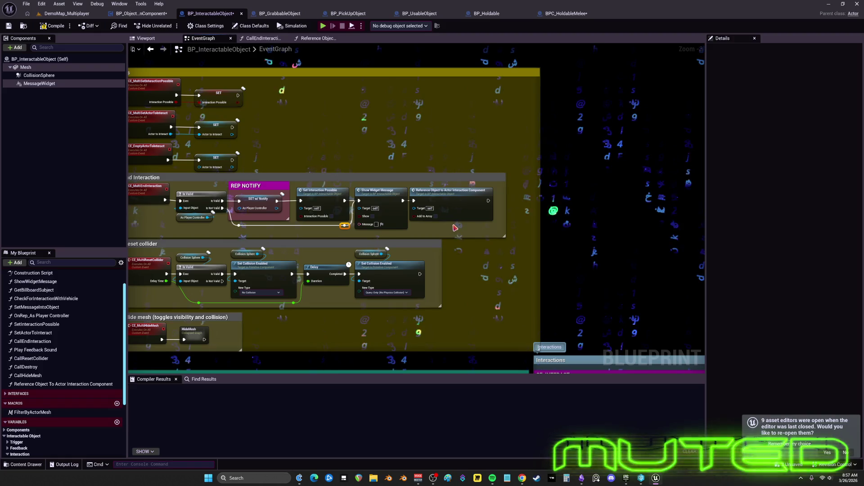
# Move CE_EmptyActorToInteract and its SET node right, lining them up with the nodes above.
pyautogui.scroll(-2, 464, 237)
pyautogui.scroll(2, 364, 184)
pyautogui.moveTo(363, 185); pyautogui.dragTo(459, 200)
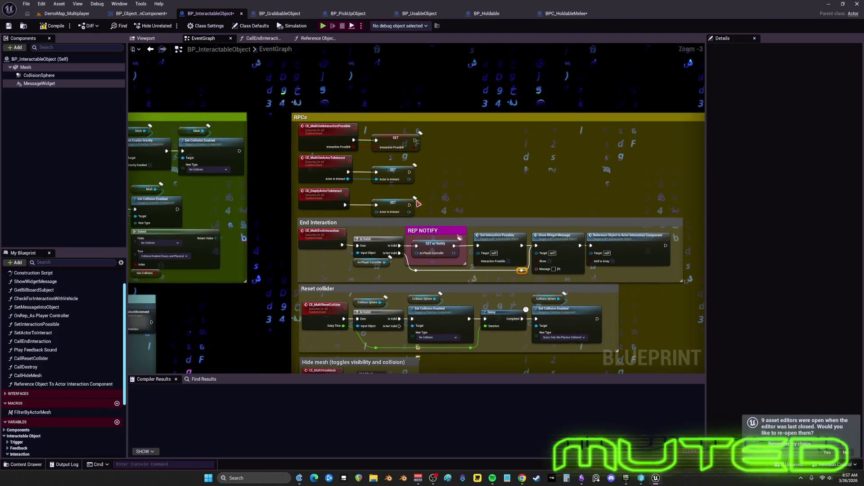
pyautogui.moveTo(335, 182); pyautogui.dragTo(464, 220)
pyautogui.moveTo(385, 186)
pyautogui.mouseDown()
pyautogui.moveTo(502, 144)
pyautogui.moveTo(428, 186)
pyautogui.mouseUp()
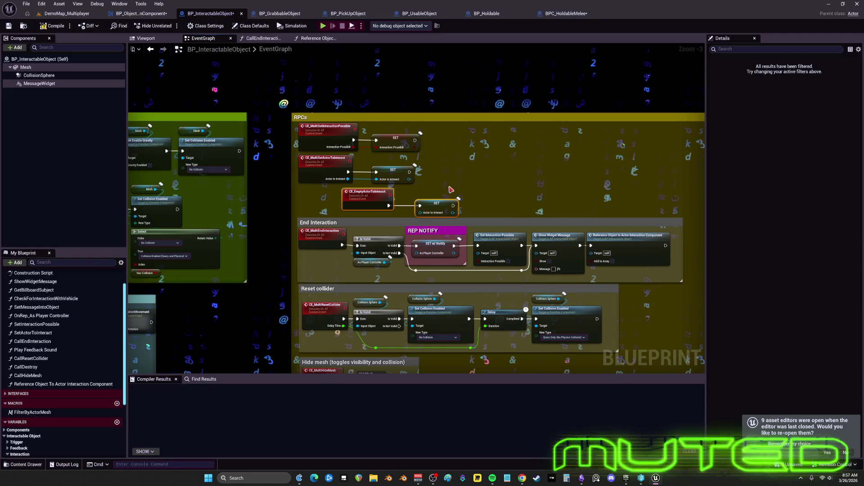
pyautogui.scroll(-3, 451, 189)
pyautogui.scroll(3, 484, 173)
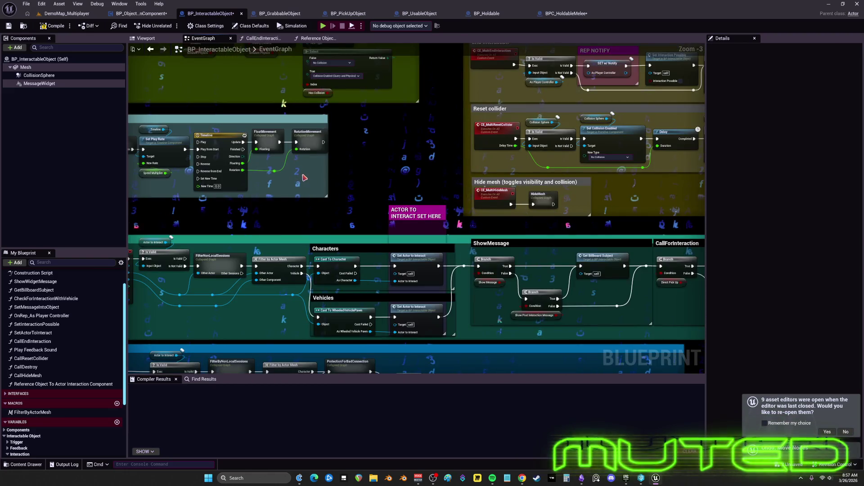
# Save all modified assets with File > Save All, then start a screen capture.
pyautogui.moveTo(305, 178)
pyautogui.mouseDown()
pyautogui.moveTo(380, 200)
pyautogui.moveTo(234, 194)
pyautogui.moveTo(571, 68)
pyautogui.mouseUp()
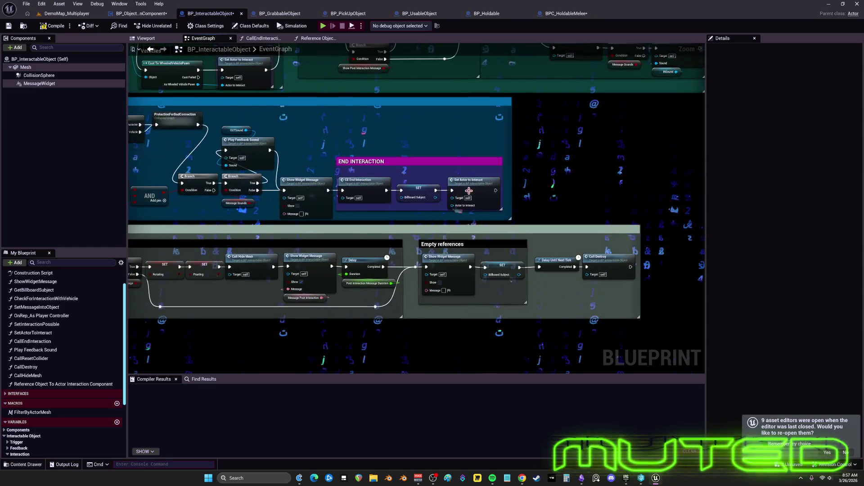
pyautogui.scroll(-1, 621, 180)
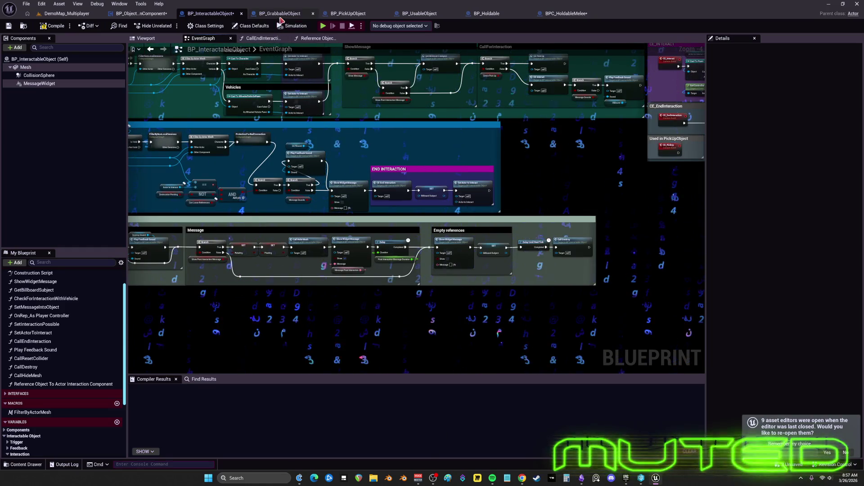
pyautogui.click(26, 3)
pyautogui.click(61, 55)
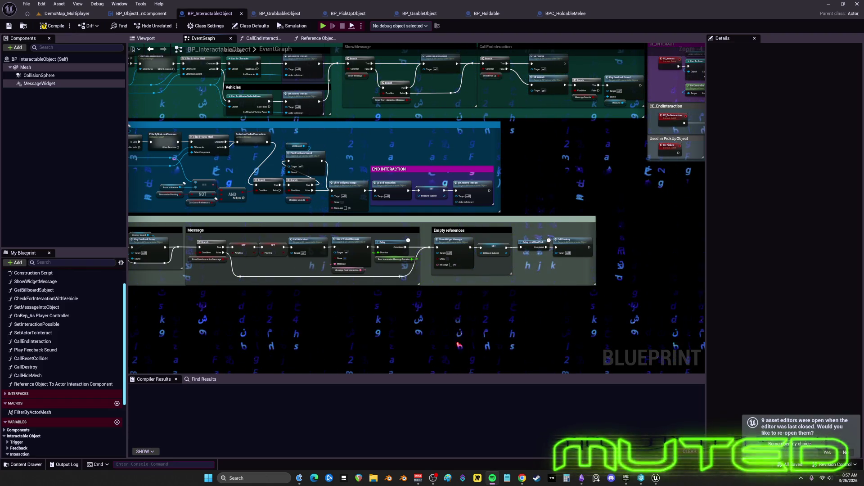
pyautogui.press('super+shift+s')
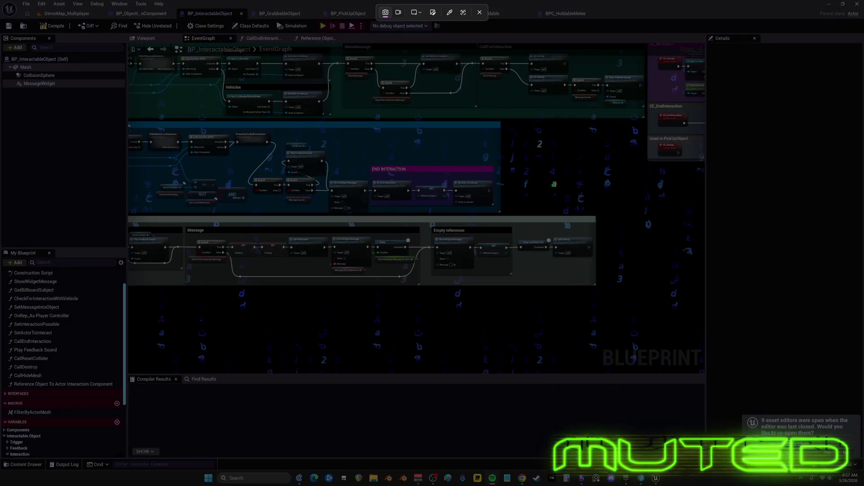
# Finish the capture and enlarge the pasted image node on Obsidian's TO DO CHART canvas.
pyautogui.press('Escape')
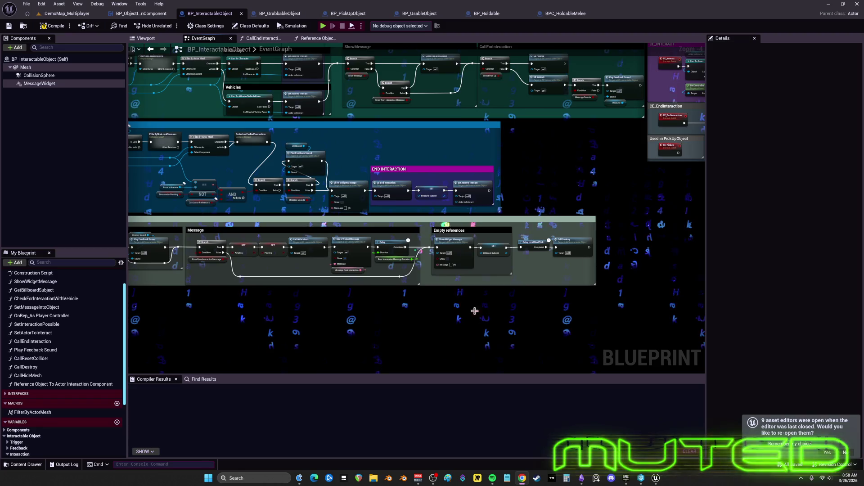
pyautogui.hotkey('alt', 'Tab')
pyautogui.moveTo(411, 136)
pyautogui.mouseDown()
pyautogui.moveTo(509, 291)
pyautogui.moveTo(380, 201)
pyautogui.moveTo(233, 134)
pyautogui.mouseUp()
pyautogui.moveTo(451, 207)
pyautogui.mouseDown()
pyautogui.moveTo(505, 218)
pyautogui.moveTo(837, 345)
pyautogui.mouseUp()
# Reposition the canvas view and launch Paint from the taskbar.
pyautogui.moveTo(252, 191); pyautogui.dragTo(544, 201)
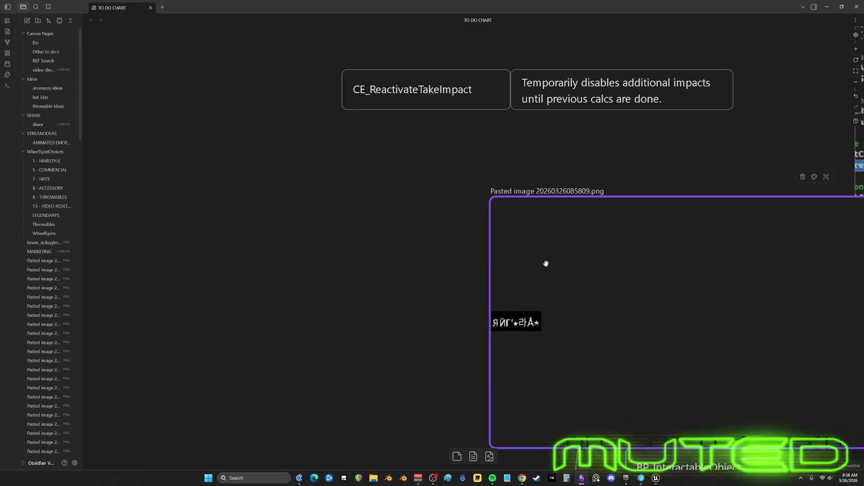
pyautogui.scroll(-3, 535, 264)
pyautogui.moveTo(494, 235); pyautogui.dragTo(379, 191)
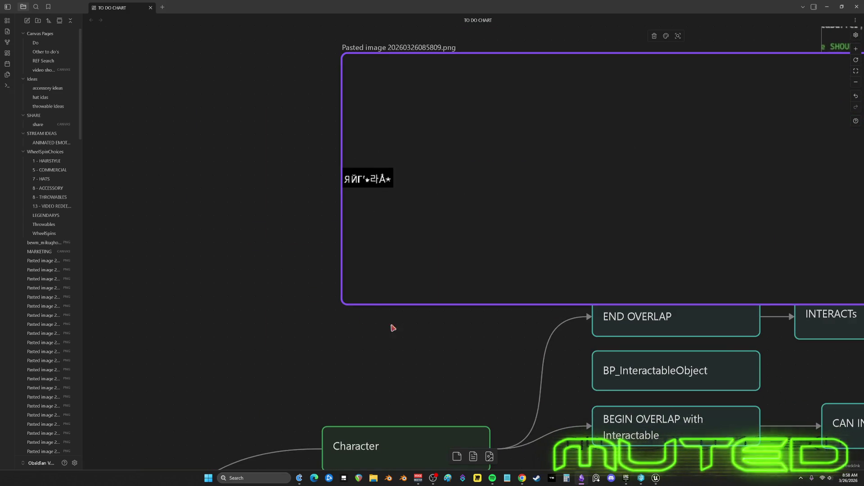
pyautogui.click(448, 478)
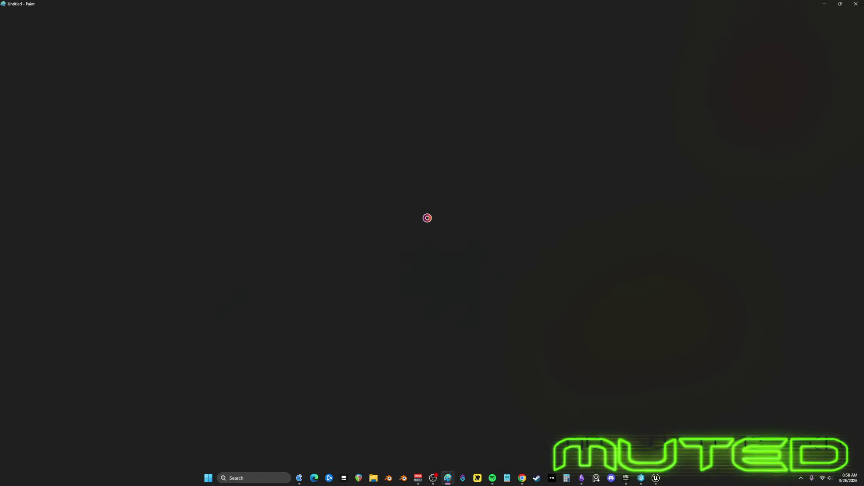
# Paste the capture into Paint at 906×374 px, close Paint unsaved, and select Obsidian's pasted image.
pyautogui.hotkey('ctrl', 'v')
pyautogui.moveTo(342, 197)
pyautogui.mouseDown()
pyautogui.moveTo(506, 257)
pyautogui.moveTo(520, 280)
pyautogui.moveTo(531, 275)
pyautogui.mouseUp()
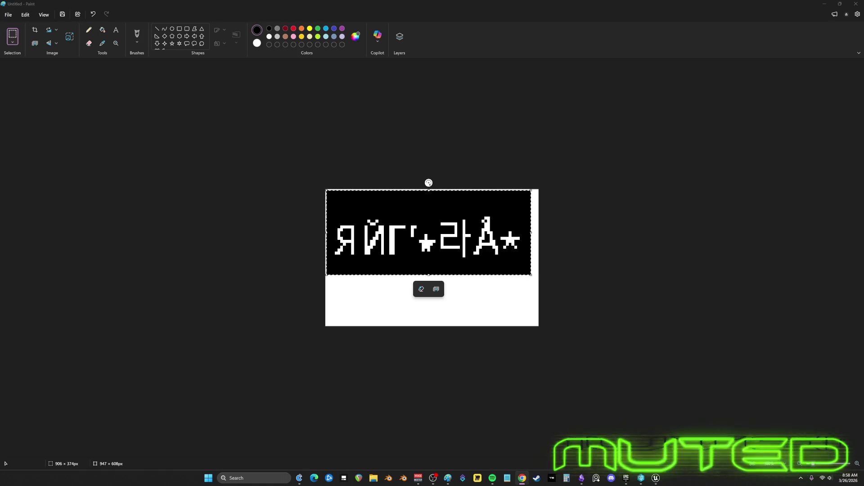
pyautogui.click(858, 6)
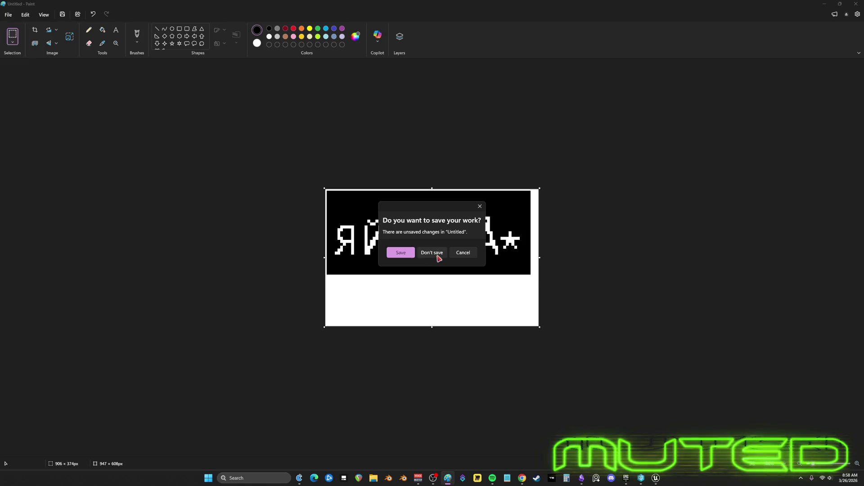
pyautogui.click(434, 252)
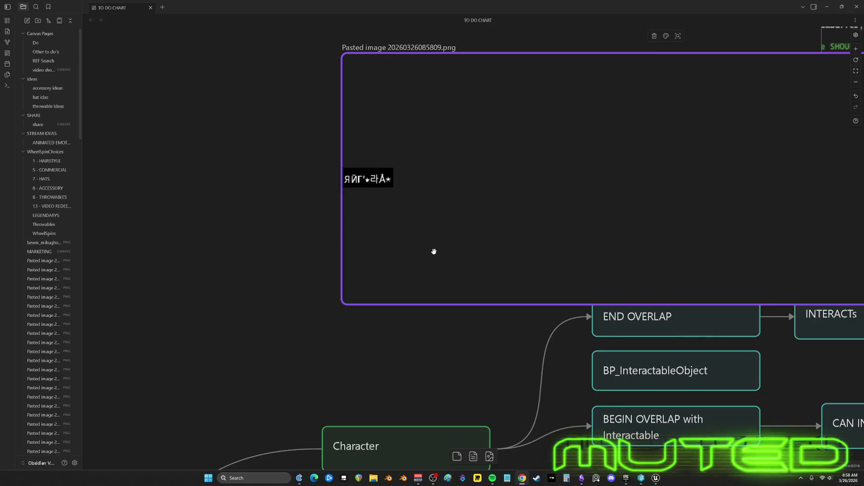
pyautogui.click(382, 73)
# Delete the pasted image node and review the Character, END OVERLAP and BEGIN OVERLAP chart.
pyautogui.press('Delete')
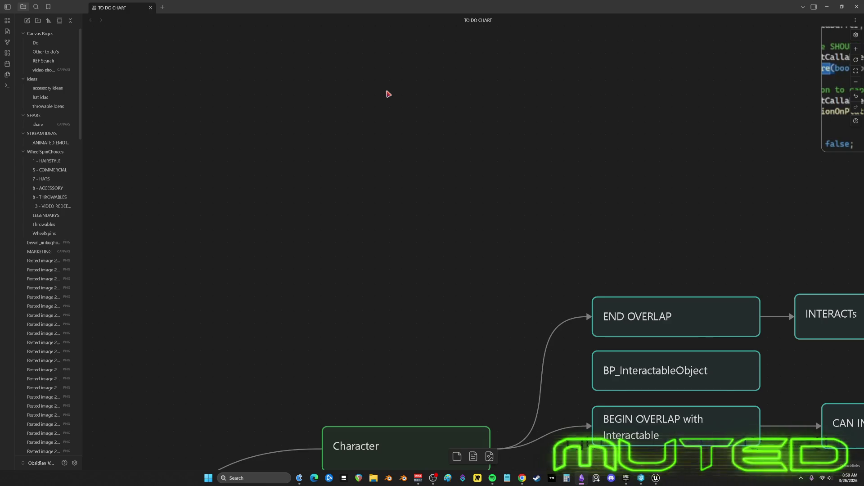
pyautogui.scroll(-5, 584, 236)
pyautogui.scroll(-5, 581, 241)
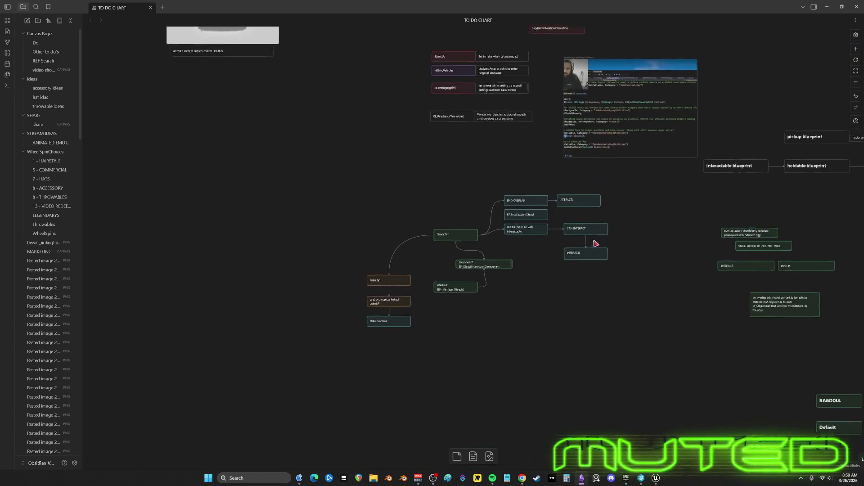
pyautogui.scroll(2, 554, 282)
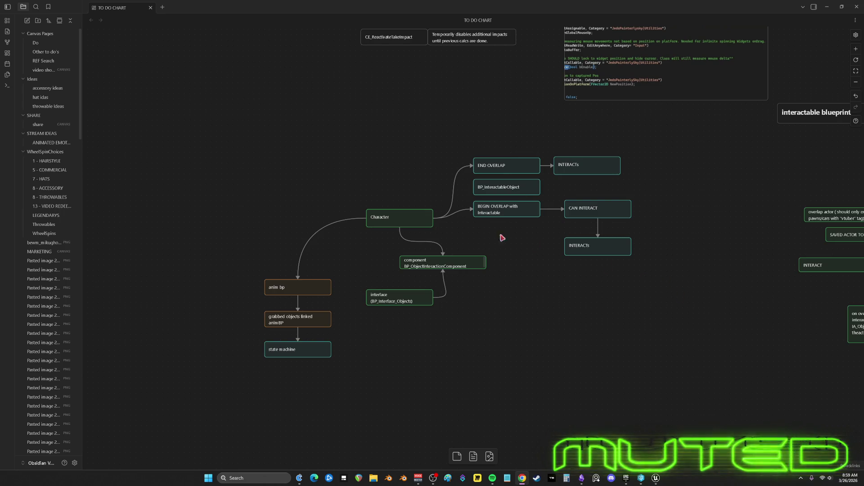
# Select the INTERACTs card that follows END OVERLAP on the canvas.
pyautogui.click(508, 247)
pyautogui.hscroll(1, 540, 270)
pyautogui.moveTo(591, 311); pyautogui.dragTo(556, 164)
pyautogui.click(626, 256)
pyautogui.moveTo(575, 293); pyautogui.dragTo(547, 148)
pyautogui.click(637, 195)
pyautogui.moveTo(588, 315)
pyautogui.mouseDown()
pyautogui.moveTo(573, 206)
pyautogui.moveTo(594, 193)
pyautogui.mouseUp()
pyautogui.click(565, 170)
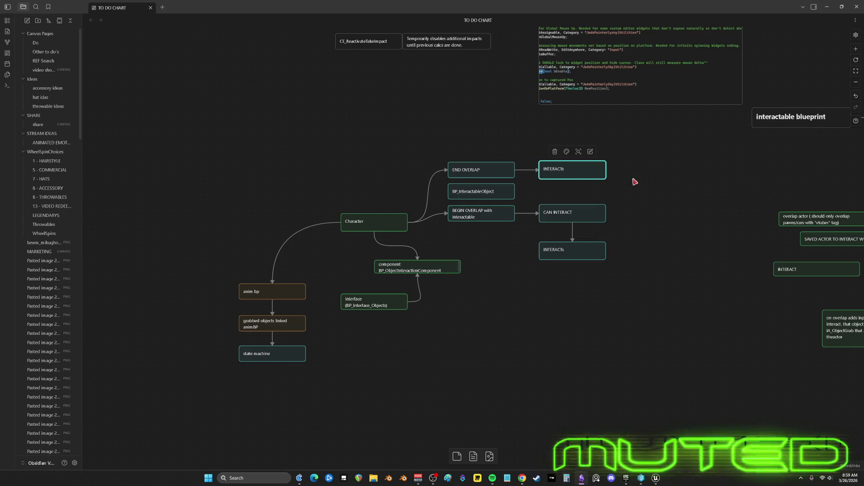
pyautogui.scroll(5, 635, 181)
pyautogui.scroll(-5, 518, 291)
pyautogui.scroll(5, 410, 162)
# Relabel that card 'removes actor ref from array'.
pyautogui.doubleClick(410, 162)
pyautogui.moveTo(464, 159); pyautogui.dragTo(388, 158)
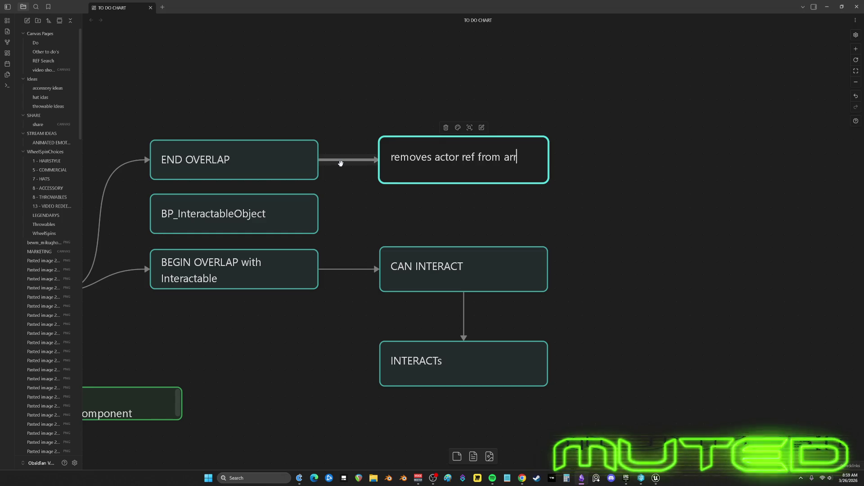
pyautogui.write('ayy')
pyautogui.press('BackSpace')
pyautogui.scroll(2, 442, 174)
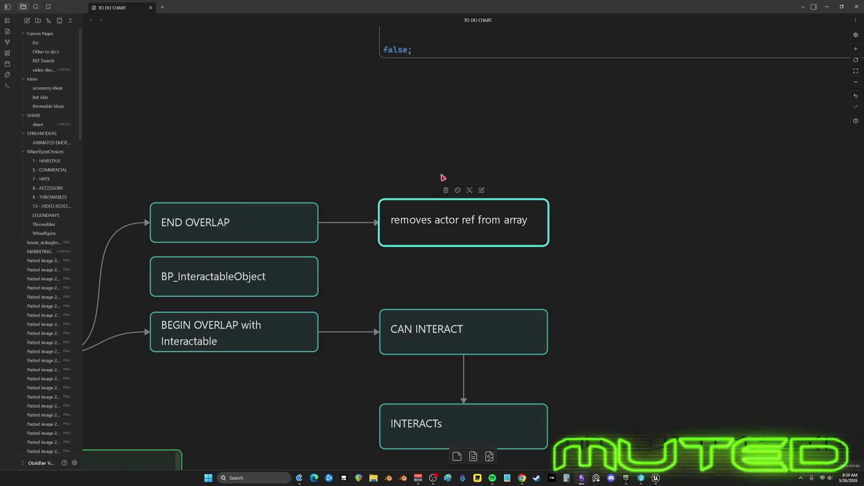
pyautogui.click(630, 171)
# Centre CAN INTERACT and INTERACTs in view and move the lower INTERACTs card further down.
pyautogui.moveTo(510, 227); pyautogui.dragTo(609, 128)
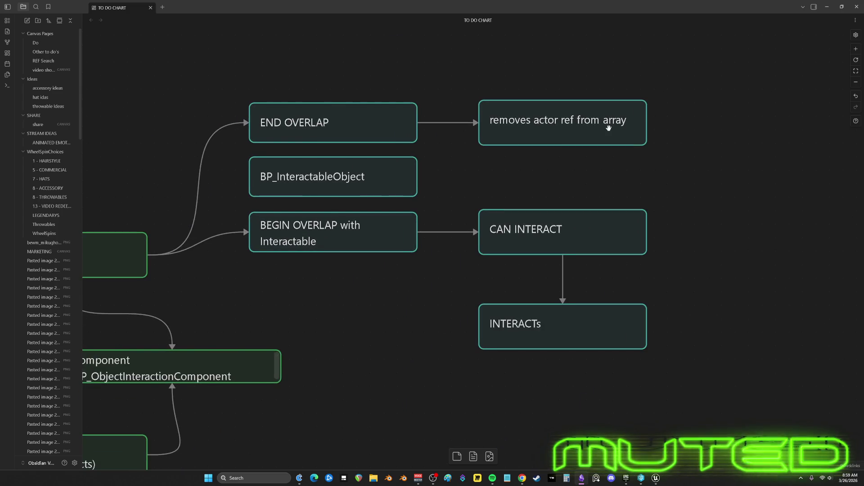
pyautogui.moveTo(270, 280)
pyautogui.mouseDown()
pyautogui.moveTo(405, 241)
pyautogui.moveTo(525, 266)
pyautogui.mouseUp()
pyautogui.moveTo(639, 161)
pyautogui.mouseDown()
pyautogui.moveTo(496, 206)
pyautogui.moveTo(582, 185)
pyautogui.moveTo(428, 158)
pyautogui.moveTo(503, 251)
pyautogui.mouseUp()
pyautogui.hscroll(4, 503, 251)
pyautogui.scroll(2, 387, 208)
pyautogui.moveTo(408, 246); pyautogui.dragTo(419, 365)
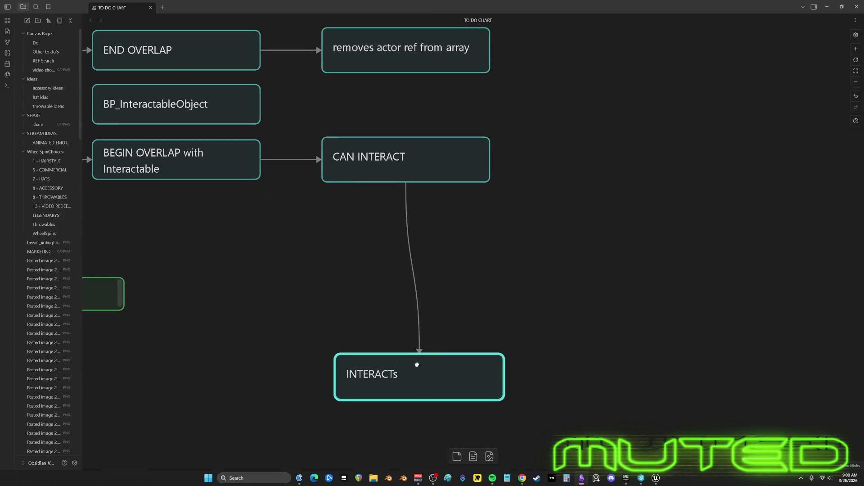
# Duplicate the INTERACTs card as an 'adds input' card under CAN INTERACT, then return to Unreal.
pyautogui.moveTo(554, 297); pyautogui.dragTo(411, 366)
pyautogui.hotkey('ctrl', 'c')
pyautogui.hotkey('ctrl', 'v')
pyautogui.doubleClick(434, 251)
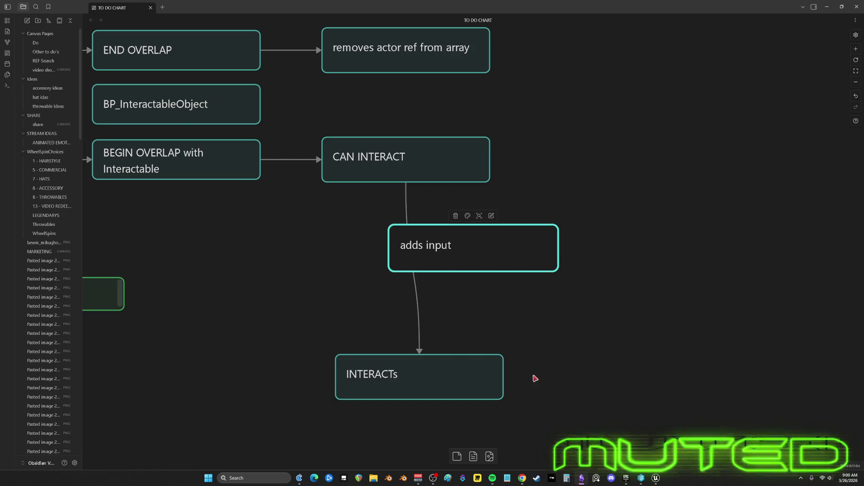
pyautogui.click(655, 479)
pyautogui.scroll(5, 309, 171)
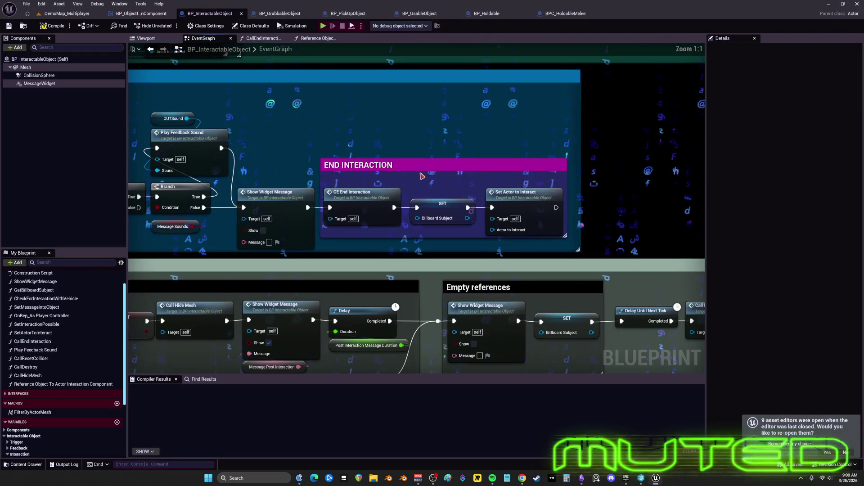
# Browse BP_UsableObject's event graph, then open the BP_Holdable and BPC_HoldableMelee blueprints.
pyautogui.scroll(-2, 310, 171)
pyautogui.scroll(-2, 310, 170)
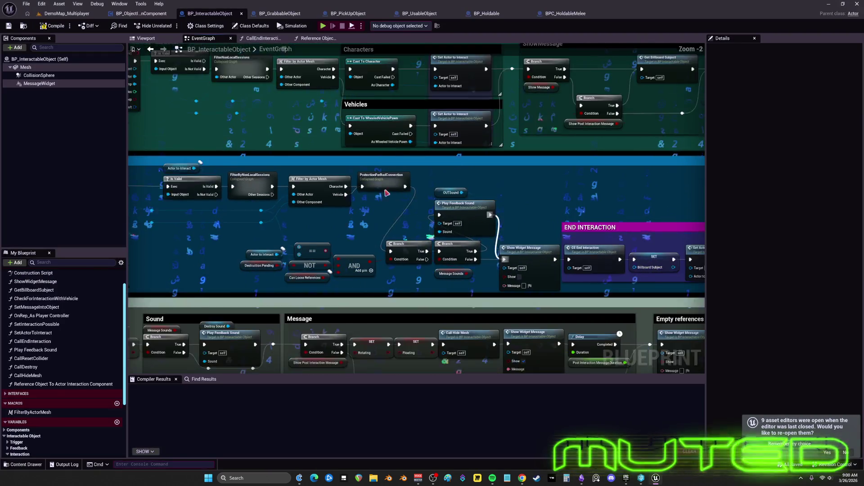
pyautogui.moveTo(311, 170); pyautogui.dragTo(424, 229)
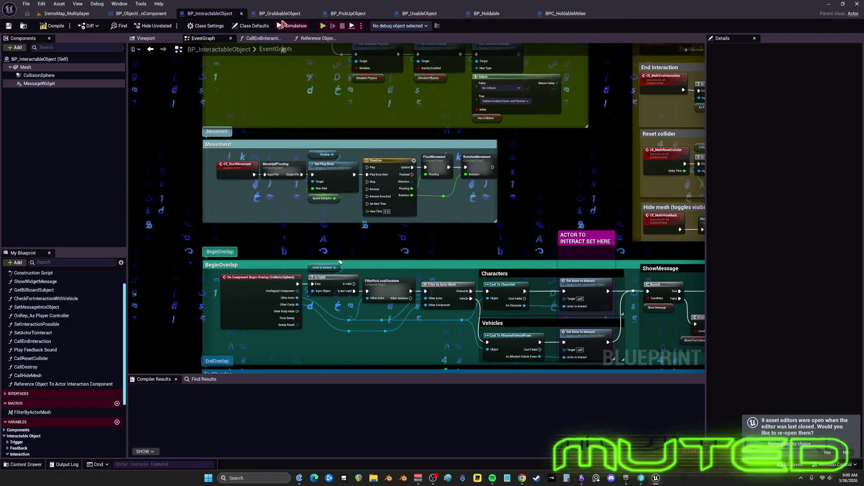
pyautogui.click(413, 15)
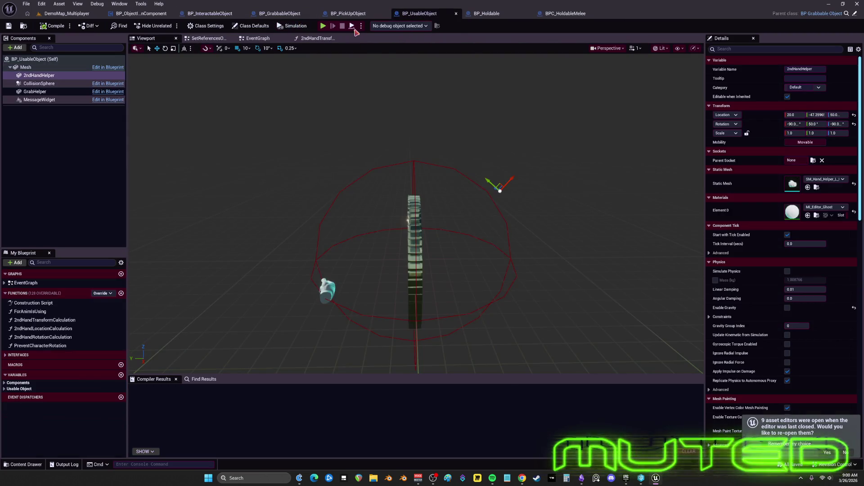
pyautogui.click(256, 38)
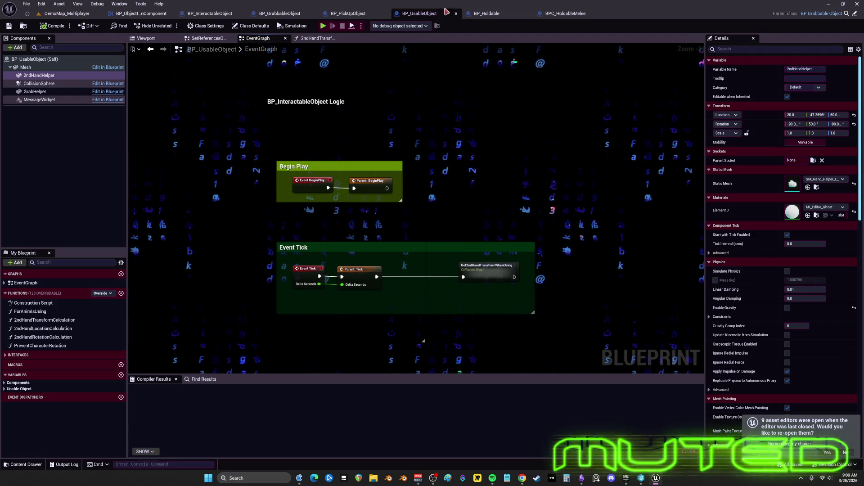
pyautogui.click(489, 14)
pyautogui.click(568, 14)
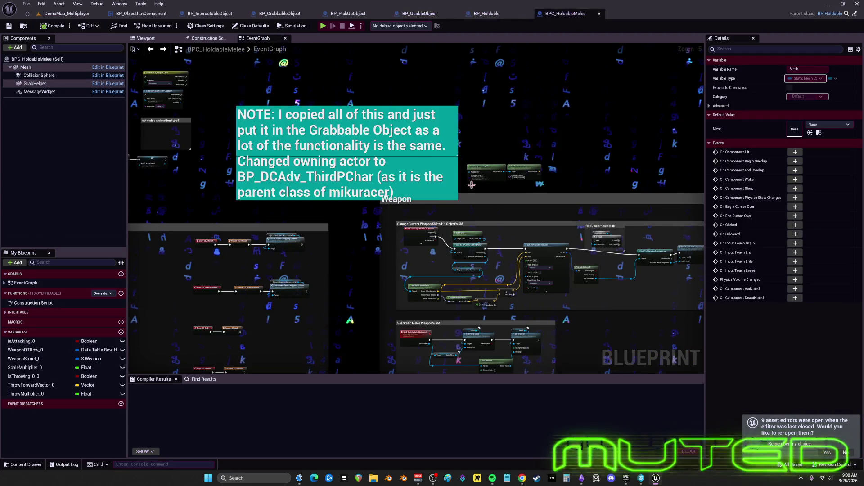
# Navigate BPC_HoldableMelee's graph to its interact and end-interaction events.
pyautogui.scroll(5, 418, 193)
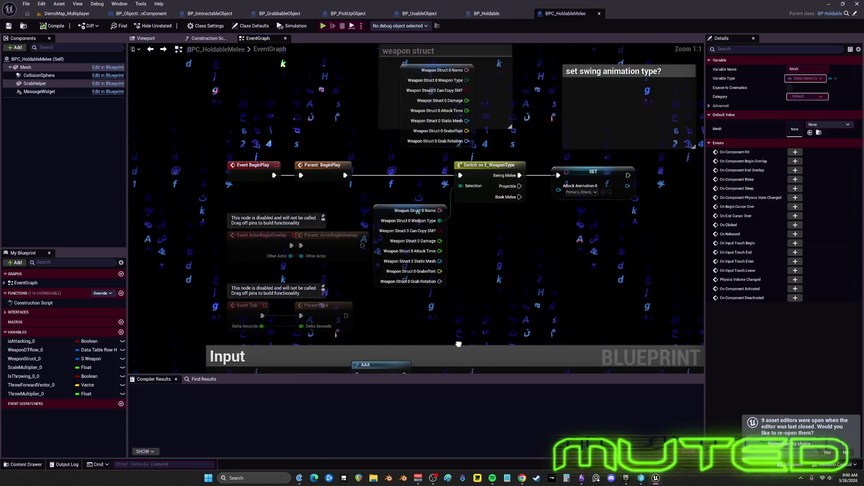
pyautogui.scroll(-3, 390, 187)
pyautogui.scroll(3, 425, 229)
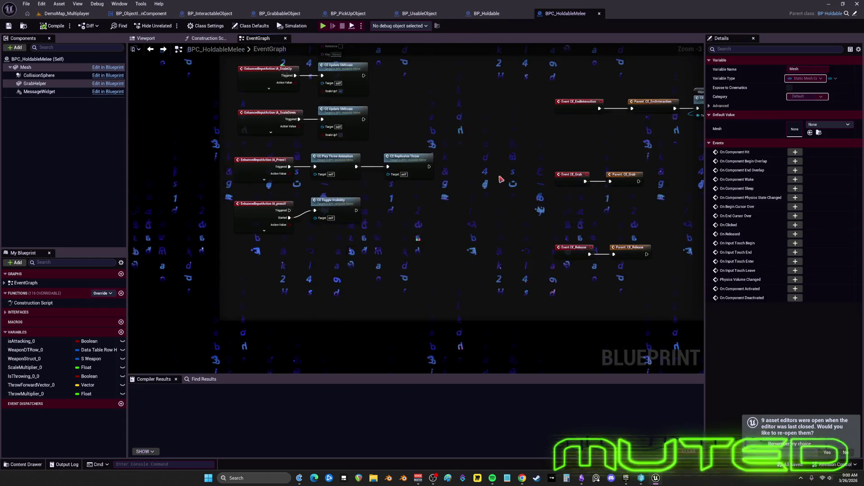
pyautogui.scroll(-4, 425, 229)
pyautogui.scroll(2, 463, 205)
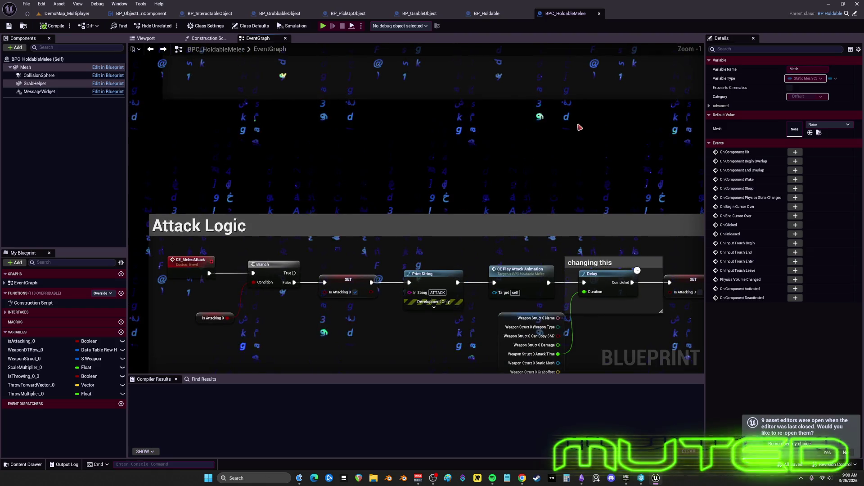
pyautogui.scroll(-3, 460, 183)
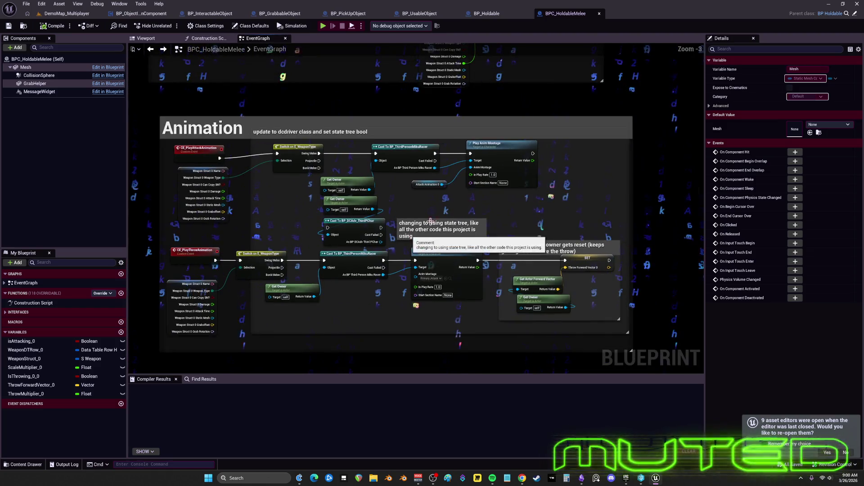
pyautogui.scroll(-2, 431, 221)
pyautogui.scroll(4, 475, 119)
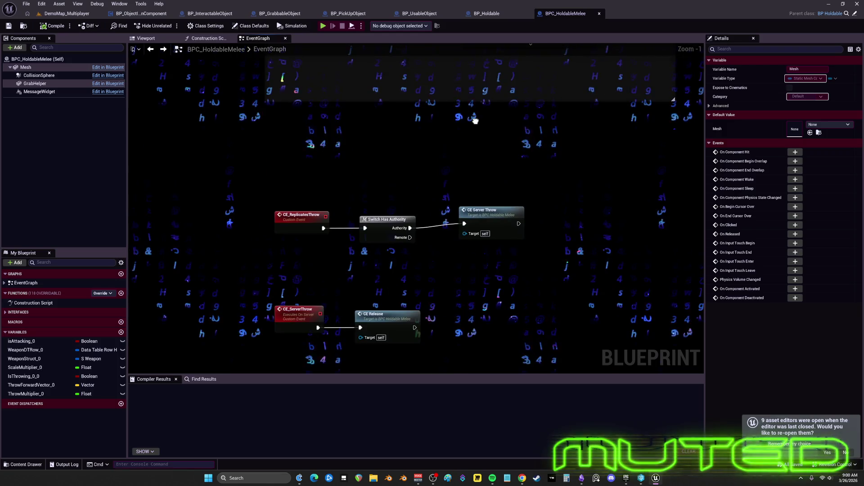
pyautogui.moveTo(475, 119)
pyautogui.mouseDown()
pyautogui.moveTo(450, 368)
pyautogui.moveTo(457, 191)
pyautogui.moveTo(441, 168)
pyautogui.mouseUp()
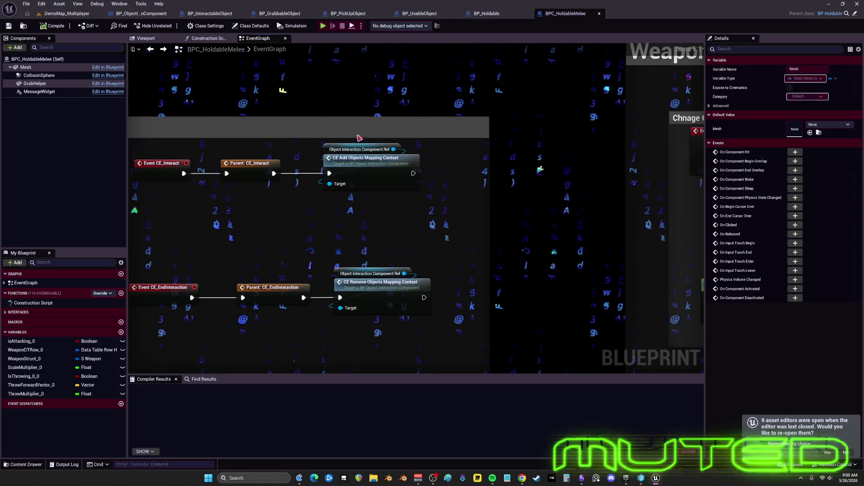
# Jump to the CE_AddObjectsMappingContext event definition in BP_ObjectInteractionComponent.
pyautogui.doubleClick(362, 158)
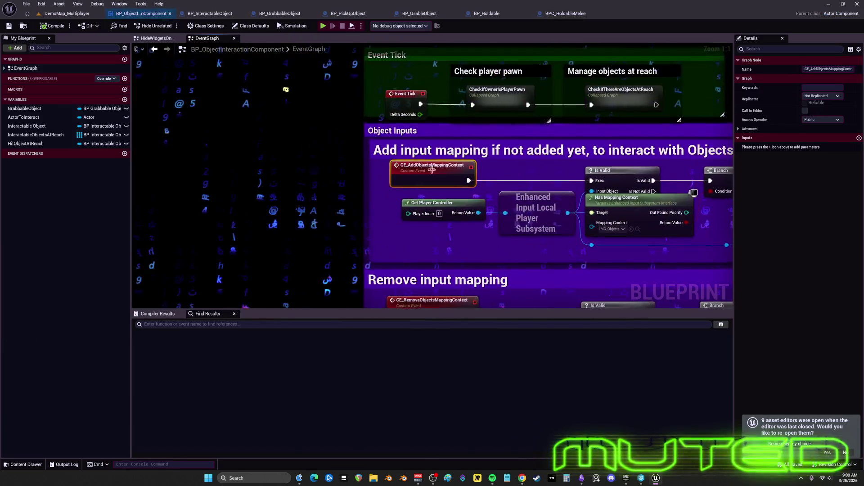
pyautogui.click(426, 194)
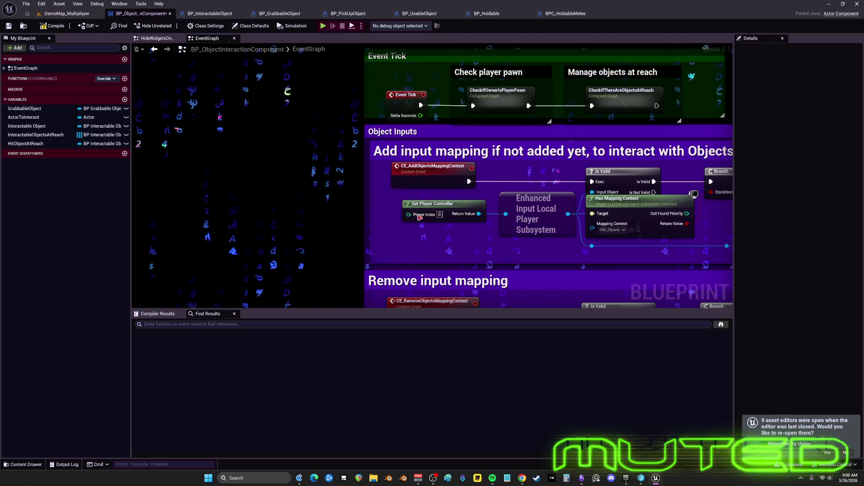
pyautogui.scroll(1, 418, 216)
pyautogui.scroll(-2, 463, 283)
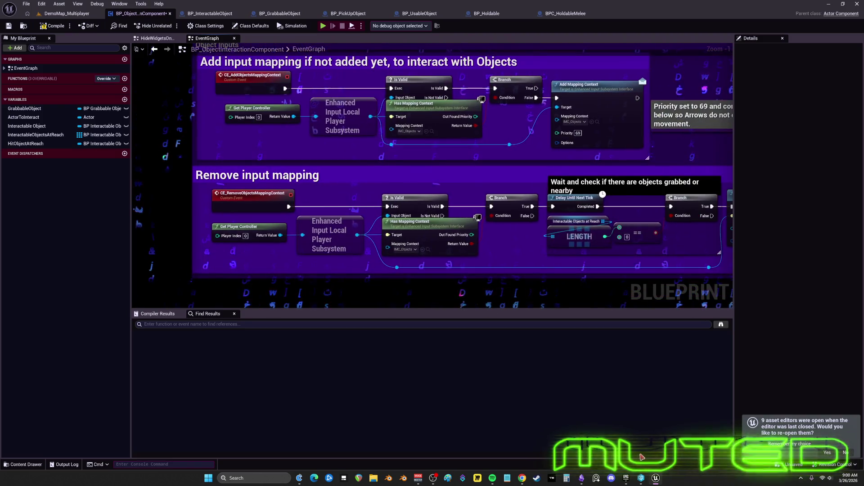
pyautogui.hotkey('alt', 'Tab')
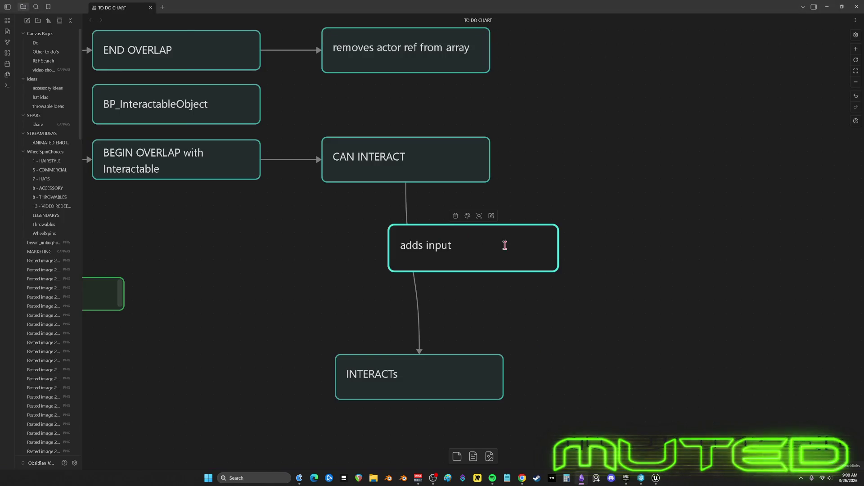
# Paste CE_AddObjectsMappingContext into the 'adds input' card, widen it, and move it right.
pyautogui.hotkey('ctrl', 'v')
pyautogui.click(629, 224)
pyautogui.moveTo(475, 243); pyautogui.dragTo(366, 243)
pyautogui.moveTo(452, 252); pyautogui.dragTo(486, 252)
pyautogui.moveTo(350, 238)
pyautogui.mouseDown()
pyautogui.moveTo(405, 239)
pyautogui.moveTo(384, 249)
pyautogui.moveTo(513, 236)
pyautogui.moveTo(523, 252)
pyautogui.mouseUp()
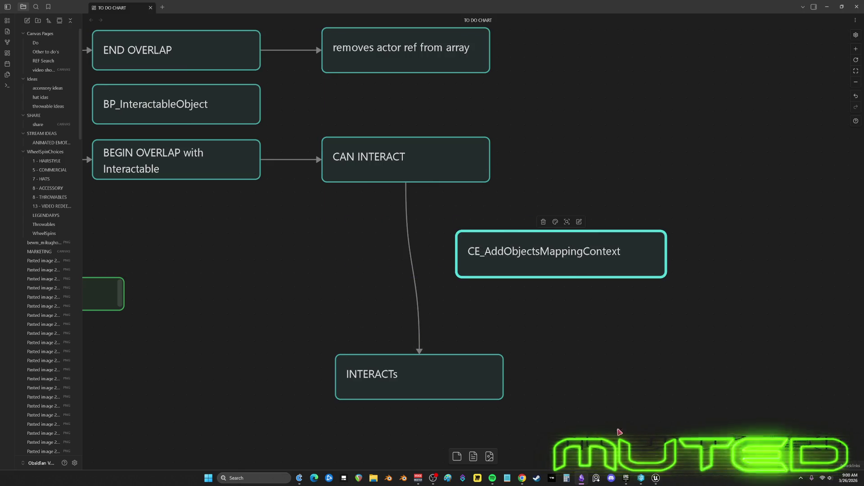
pyautogui.click(659, 467)
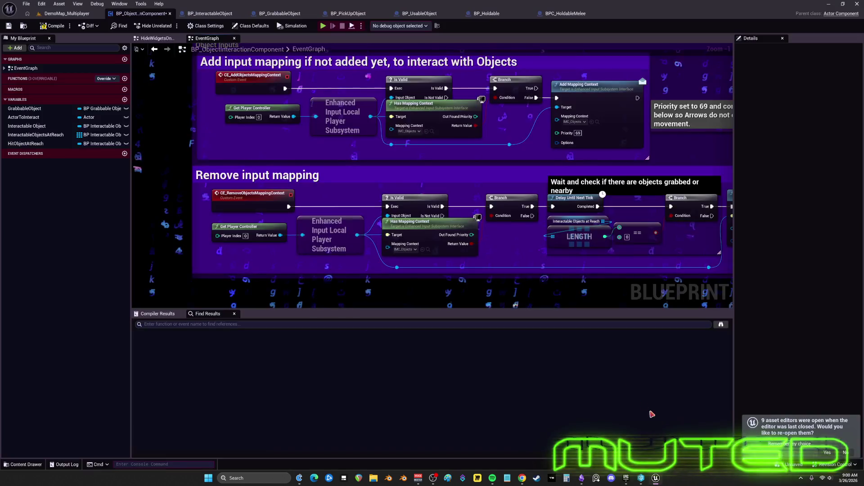
# Find references to CE_RemoveObjectsMappingContext and jump to the event in the graph.
pyautogui.doubleClick(244, 196)
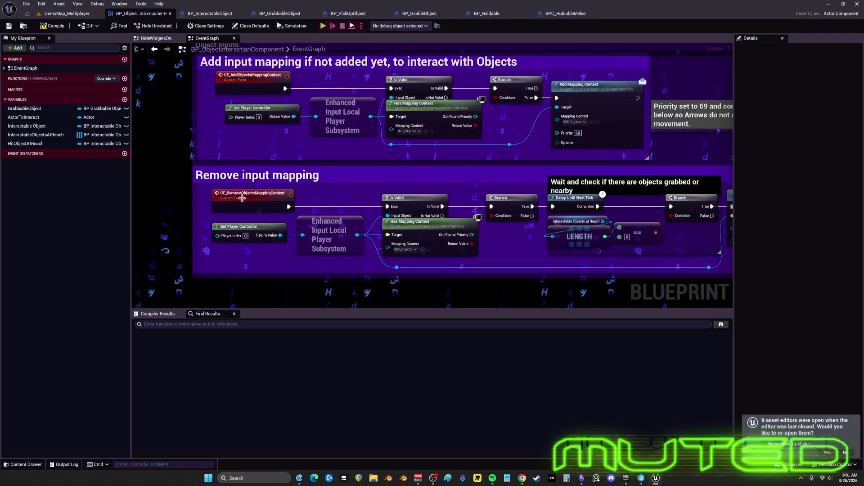
pyautogui.rightClick(243, 199)
pyautogui.moveTo(292, 338)
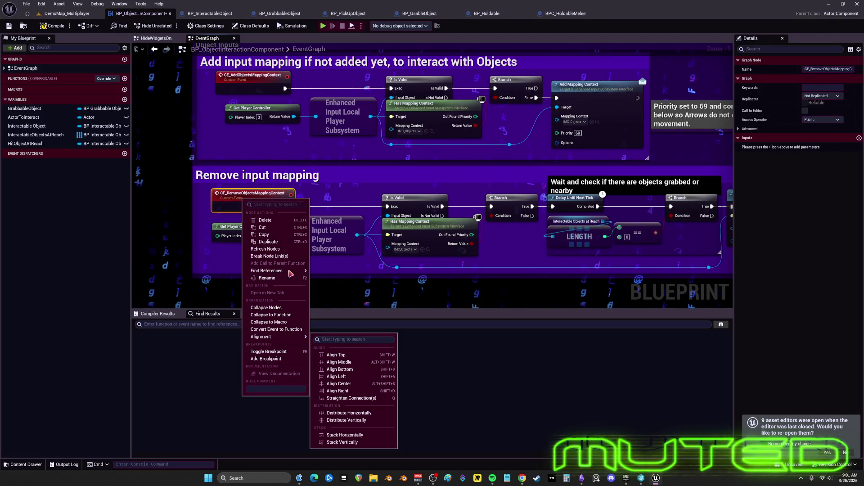
pyautogui.moveTo(288, 271)
pyautogui.click(334, 273)
pyautogui.doubleClick(217, 343)
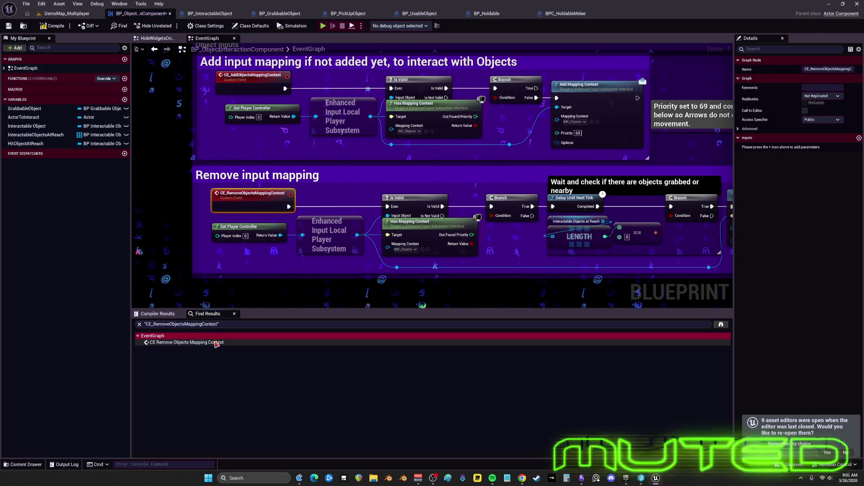
# Search all blueprints for CE_RemoveObjectsMappingContext with Find in Blueprints.
pyautogui.hotkey('ctrl', 'shift', 'f')
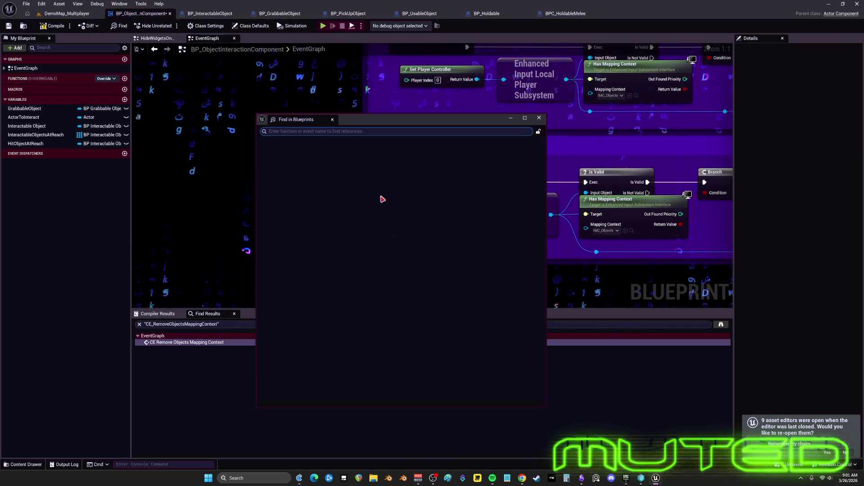
pyautogui.click(331, 131)
pyautogui.hotkey('ctrl', 'v')
pyautogui.press('Return')
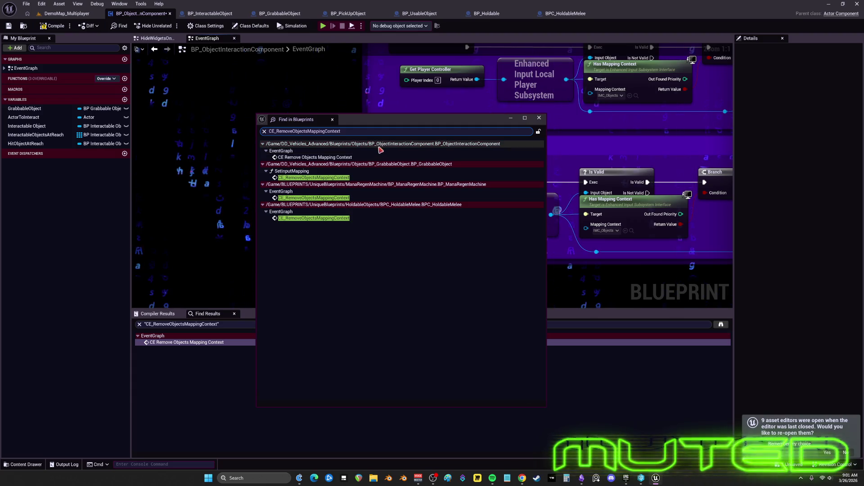
# Inspect the BP_ManaRegenMachine and BPC_HoldableMelee call sites, then return to BP_ObjectInteractionComponent.
pyautogui.doubleClick(338, 198)
pyautogui.moveTo(393, 123)
pyautogui.mouseDown()
pyautogui.moveTo(393, 264)
pyautogui.moveTo(537, 233)
pyautogui.moveTo(628, 88)
pyautogui.mouseUp()
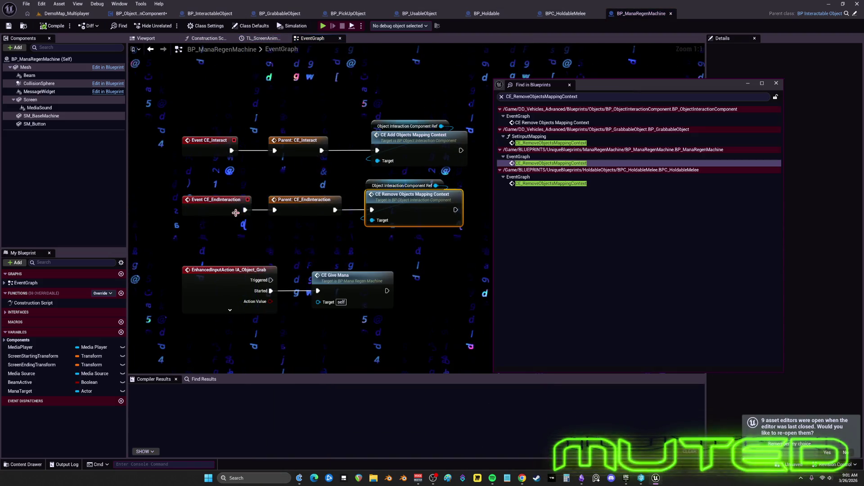
pyautogui.doubleClick(527, 185)
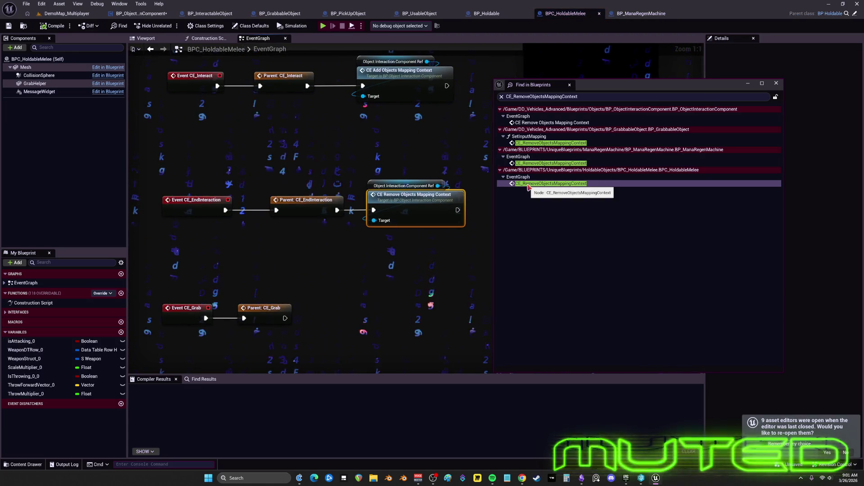
pyautogui.moveTo(425, 228)
pyautogui.mouseDown()
pyautogui.moveTo(425, 219)
pyautogui.moveTo(425, 263)
pyautogui.mouseUp()
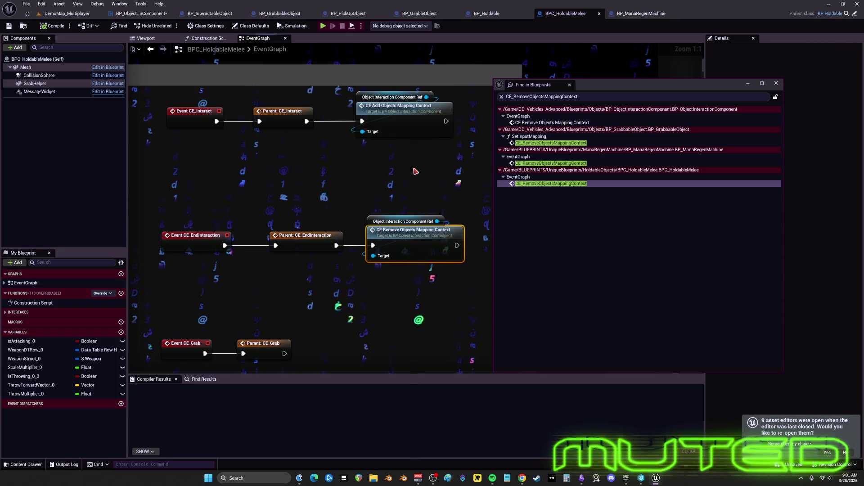
pyautogui.doubleClick(552, 123)
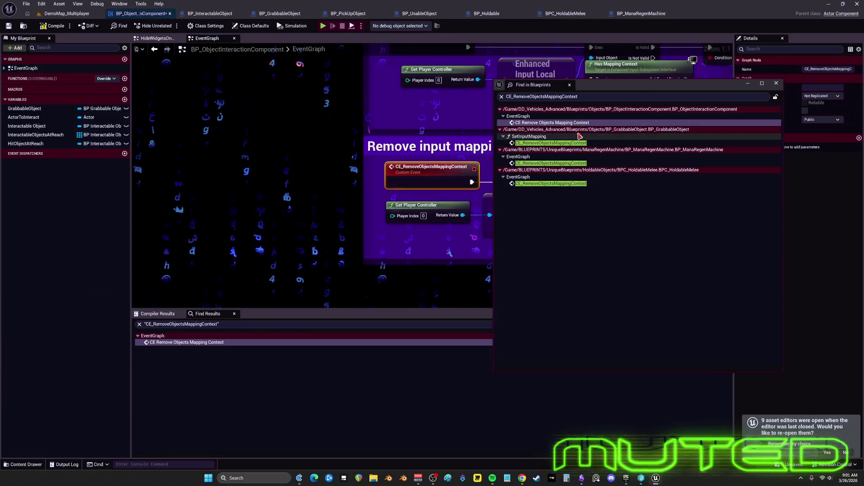
pyautogui.click(776, 83)
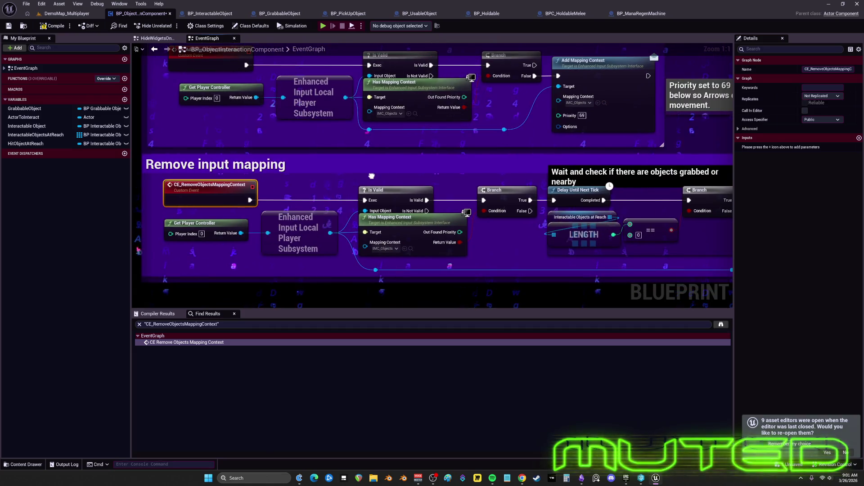
pyautogui.scroll(-6, 373, 180)
pyautogui.scroll(4, 372, 179)
pyautogui.scroll(-2, 372, 175)
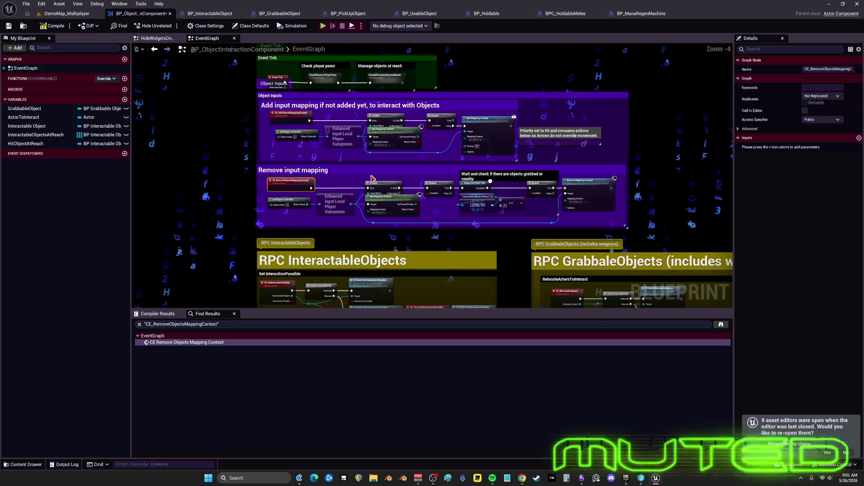
pyautogui.scroll(1, 372, 172)
pyautogui.moveTo(372, 173)
pyautogui.mouseDown()
pyautogui.moveTo(433, 316)
pyautogui.moveTo(426, 135)
pyautogui.moveTo(392, 165)
pyautogui.moveTo(384, 152)
pyautogui.moveTo(394, 148)
pyautogui.moveTo(401, 177)
pyautogui.moveTo(413, 145)
pyautogui.moveTo(416, 166)
pyautogui.mouseUp()
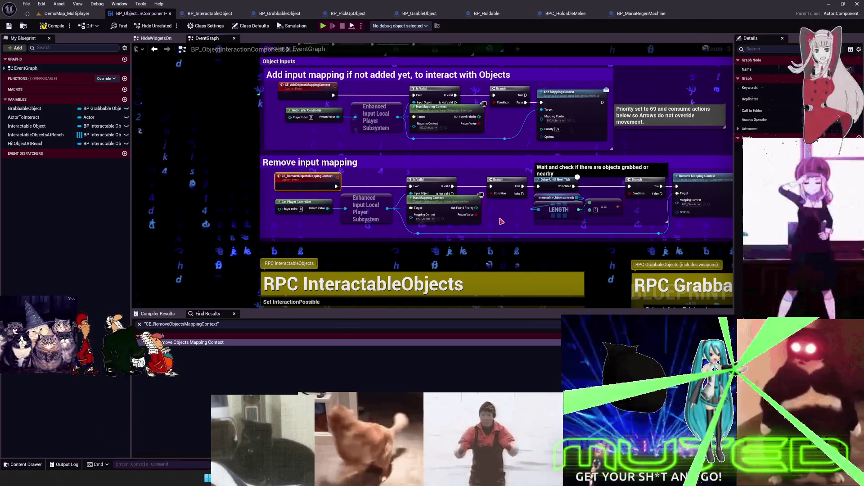
pyautogui.moveTo(507, 196)
pyautogui.mouseDown()
pyautogui.moveTo(501, 190)
pyautogui.moveTo(494, 210)
pyautogui.moveTo(495, 198)
pyautogui.moveTo(497, 221)
pyautogui.mouseUp()
# Pan the graph to show the CE_RemoveObjectsMappingContext event and the Check player pawn row.
pyautogui.moveTo(497, 217)
pyautogui.mouseDown()
pyautogui.moveTo(497, 267)
pyautogui.moveTo(483, 264)
pyautogui.moveTo(510, 257)
pyautogui.moveTo(487, 280)
pyautogui.moveTo(475, 265)
pyautogui.moveTo(512, 253)
pyautogui.moveTo(474, 254)
pyautogui.moveTo(485, 244)
pyautogui.moveTo(514, 258)
pyautogui.moveTo(507, 255)
pyautogui.mouseUp()
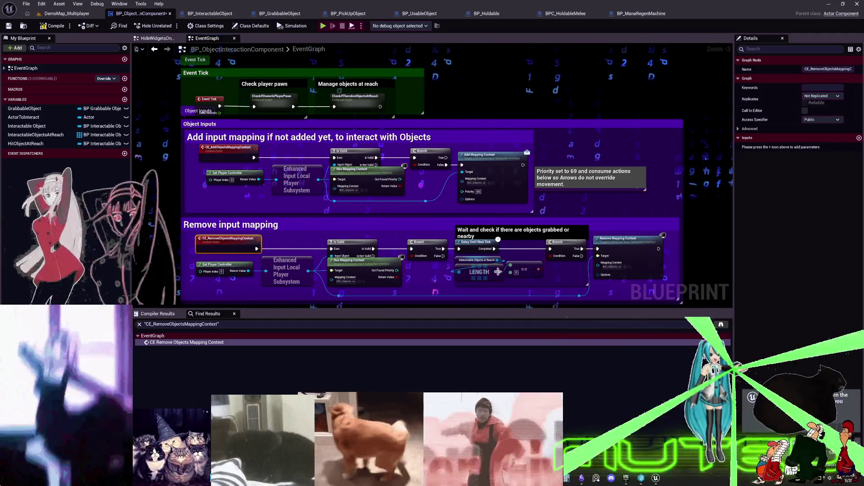
pyautogui.moveTo(514, 264)
pyautogui.mouseDown()
pyautogui.moveTo(624, 270)
pyautogui.moveTo(525, 158)
pyautogui.moveTo(523, 133)
pyautogui.mouseUp()
# Bring the RPC InteractableObjects comment into view and search all blueprints for CE_RemoveObjectsMappingContext.
pyautogui.moveTo(353, 188); pyautogui.dragTo(353, 230)
pyautogui.scroll(3, 344, 157)
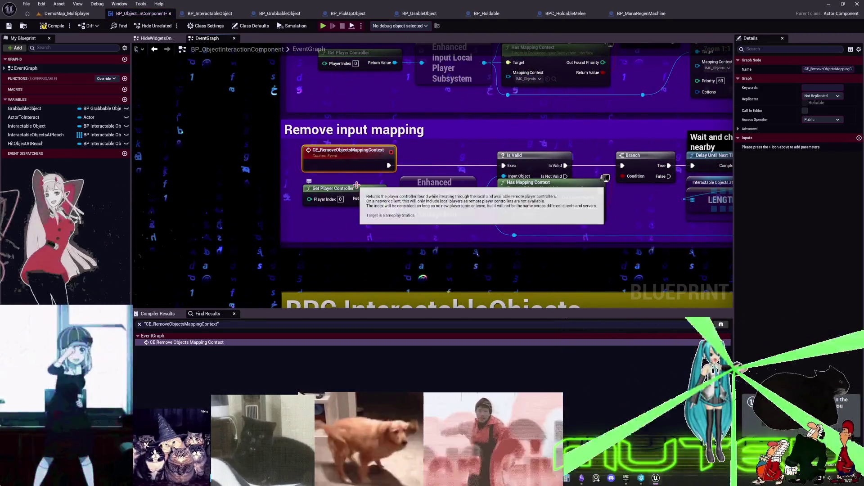
pyautogui.hotkey('ctrl', 'shift', 'f')
pyautogui.write('CE_RemoveObjectsMappingContext')
pyautogui.press('Return')
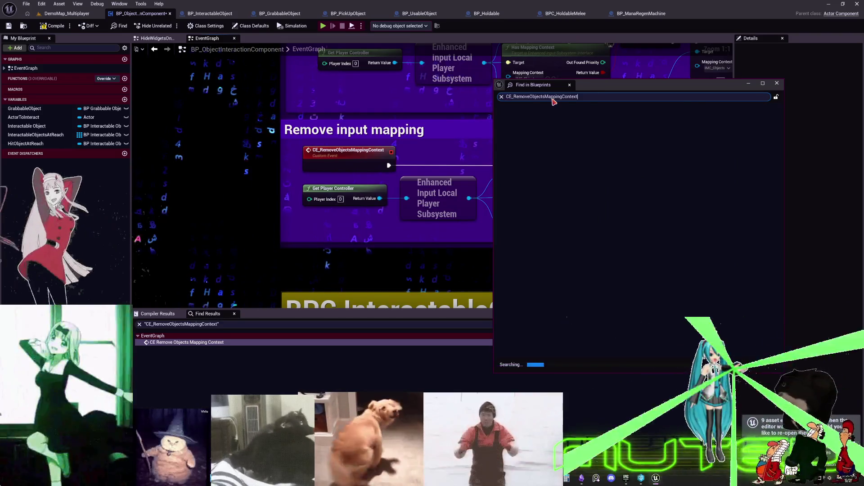
# Open the event in BP_ObjectInteractionComponent, then its use in BP_GrabbableObject's SetInputMapping.
pyautogui.click(553, 123)
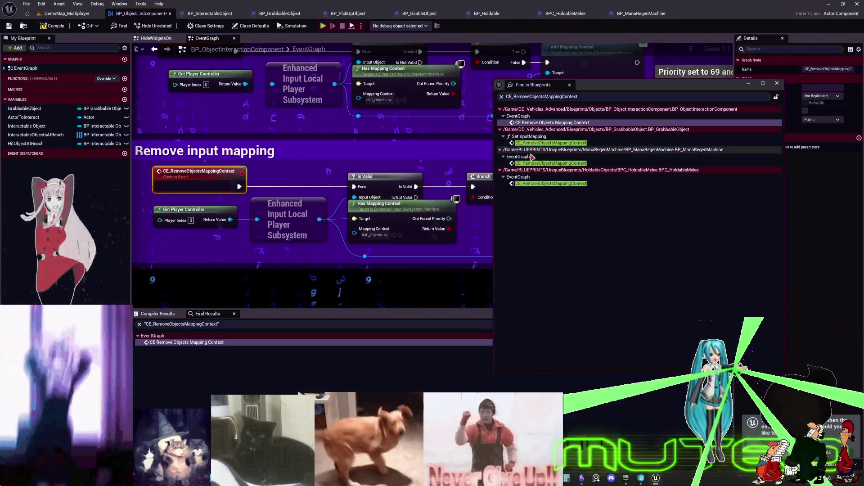
pyautogui.scroll(-4, 162, 156)
pyautogui.scroll(2, 267, 150)
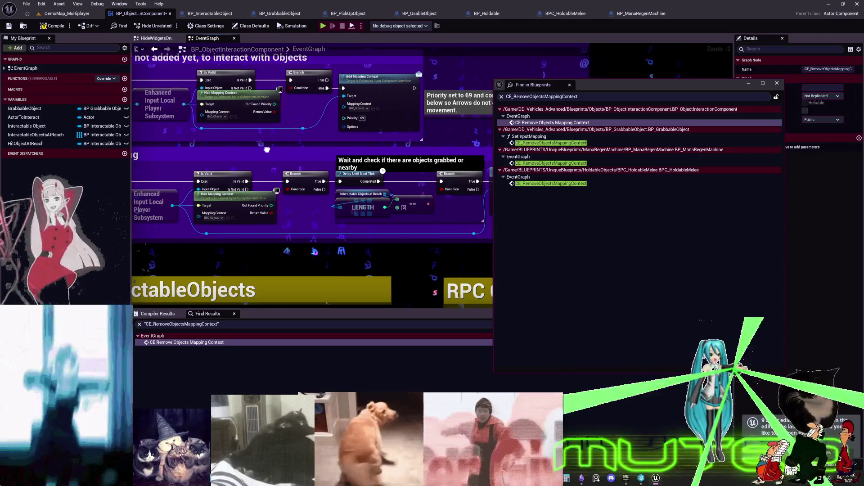
pyautogui.click(575, 144)
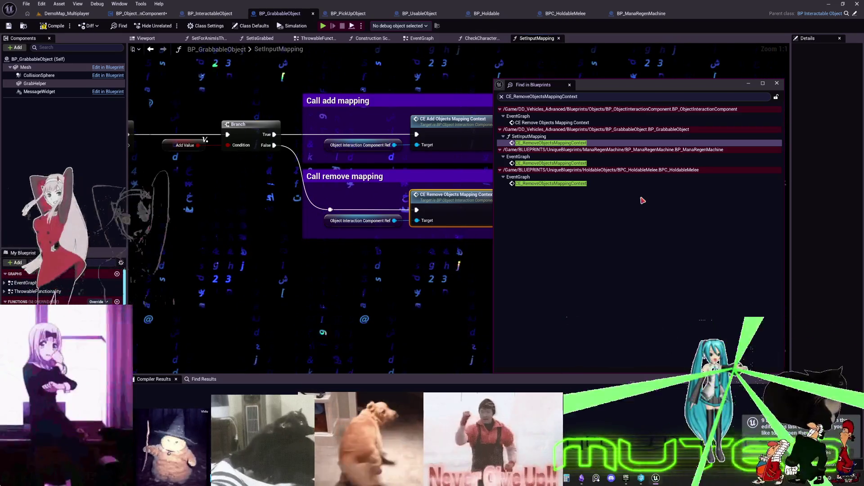
# Open BP_GrabbableObject's SetInputMapping function, then search the blueprints for 'SetInputMapping'.
pyautogui.moveTo(601, 90); pyautogui.dragTo(673, 86)
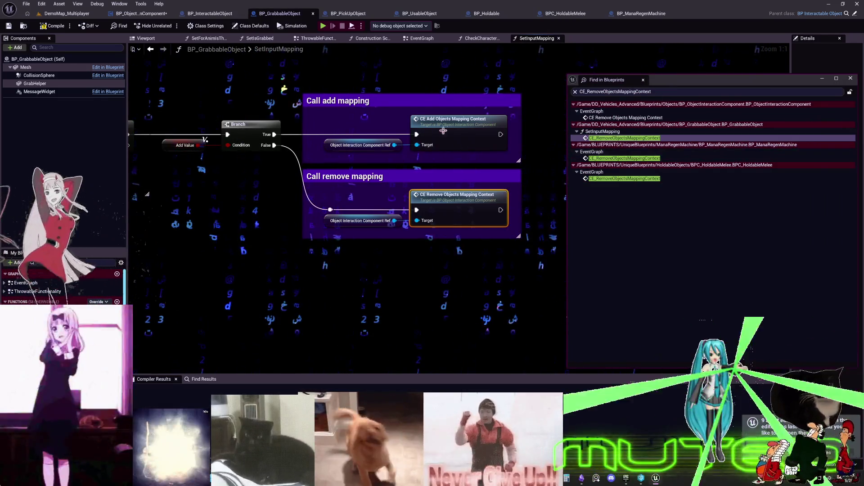
pyautogui.doubleClick(599, 125)
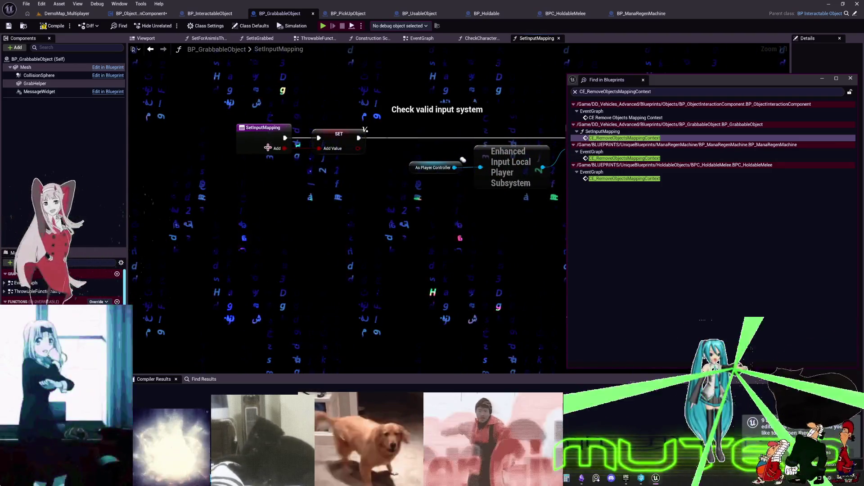
pyautogui.click(264, 144)
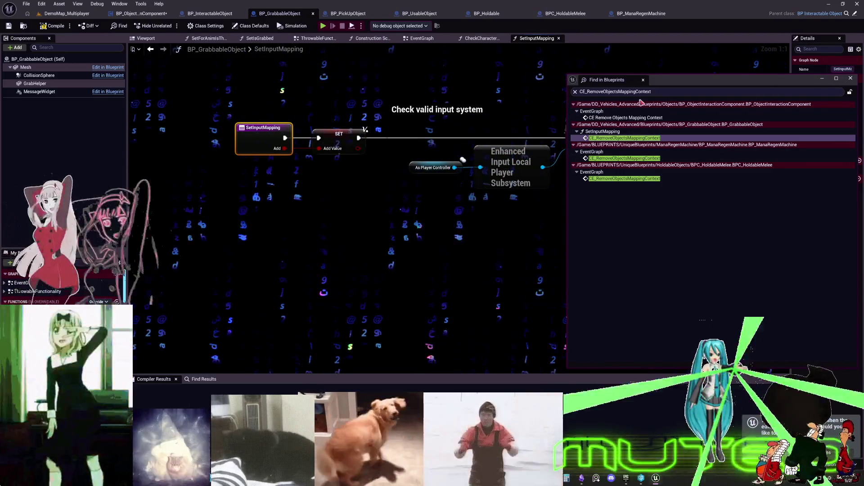
pyautogui.click(663, 92)
pyautogui.write('S')
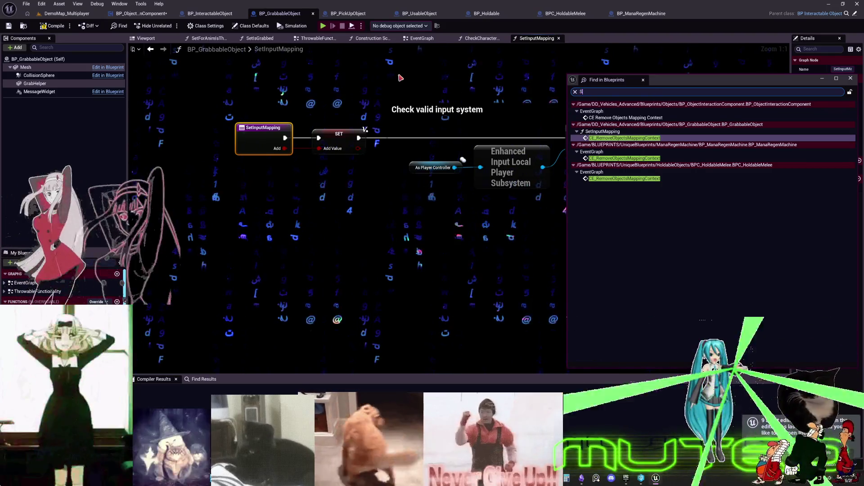
pyautogui.write('etInput')
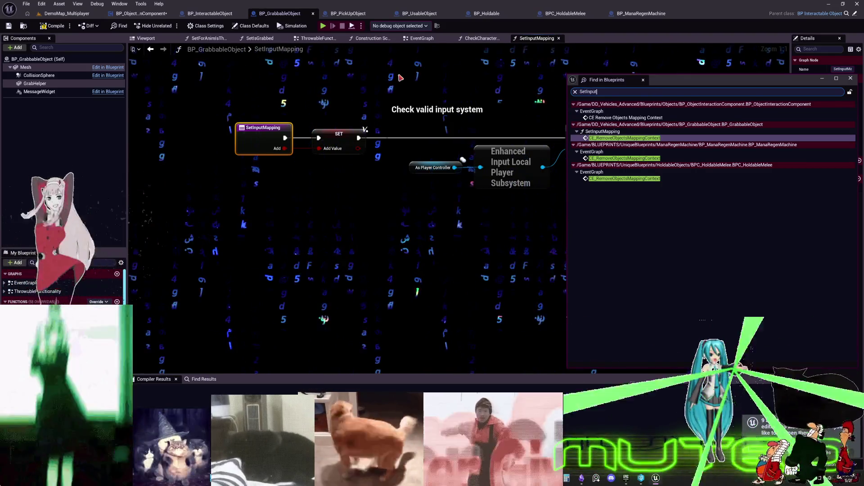
pyautogui.write('Mapping')
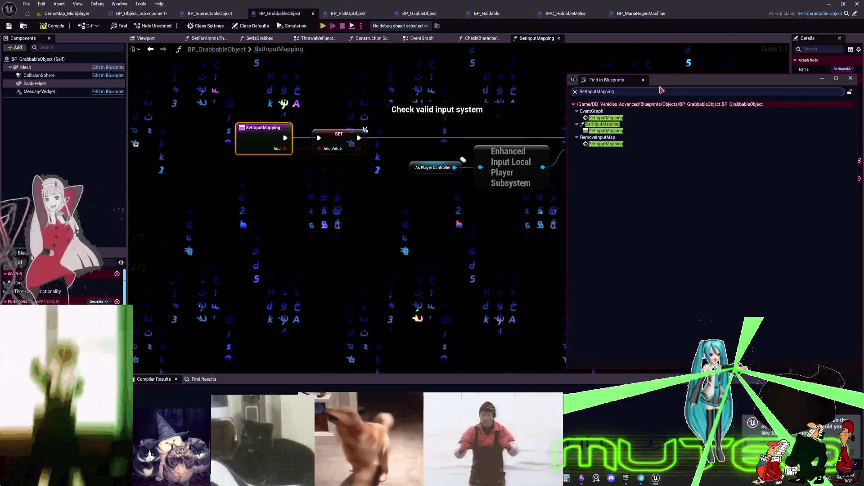
# Visit the SetInputMapping calls in EventGraph and RemoveInputMap, then return to the SetInputMapping function.
pyautogui.click(604, 118)
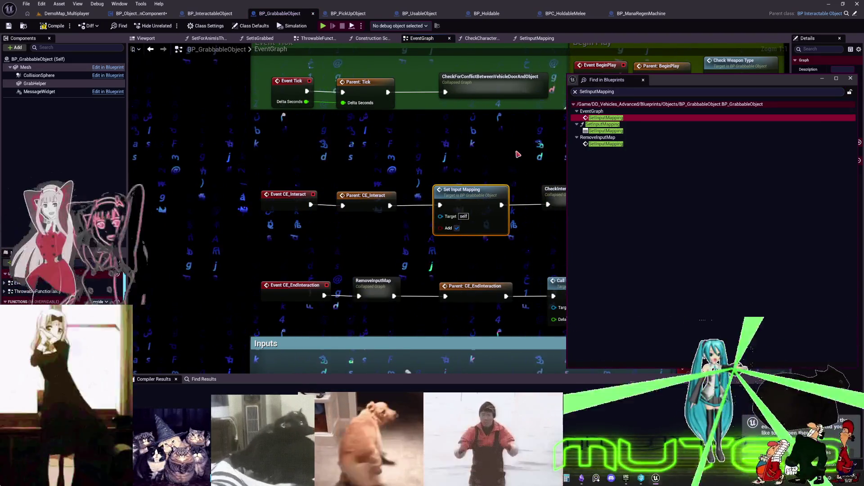
pyautogui.click(607, 131)
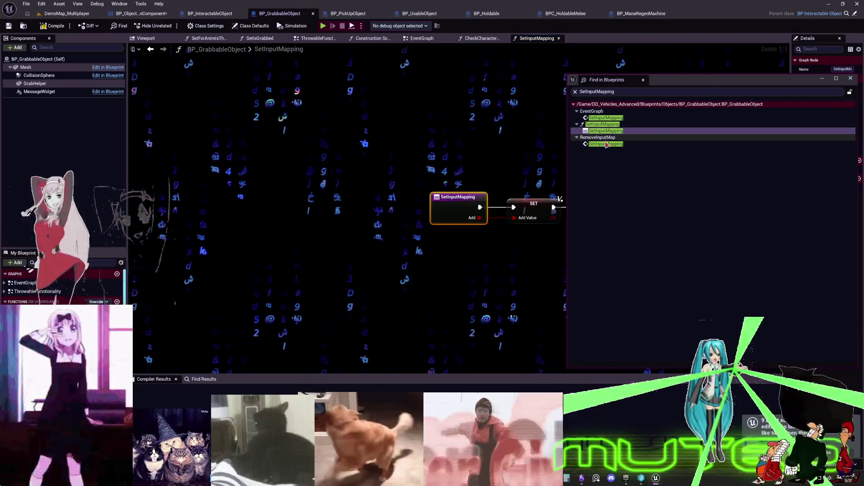
pyautogui.click(605, 145)
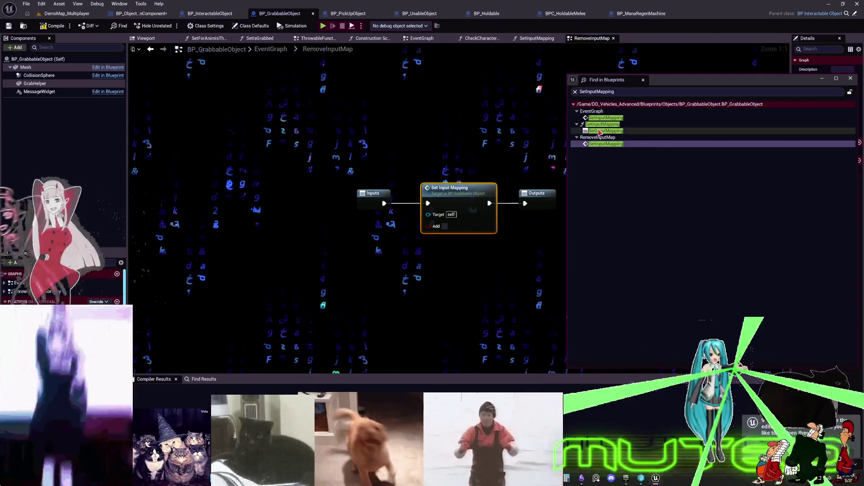
pyautogui.click(600, 131)
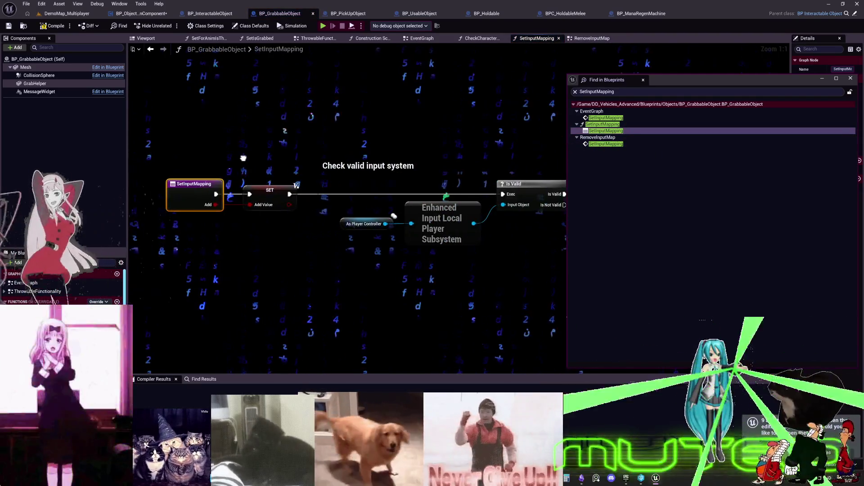
# Close Find in Blueprints and zoom out to show the whole add/remove SetInputMapping chain.
pyautogui.moveTo(243, 158); pyautogui.dragTo(314, 122)
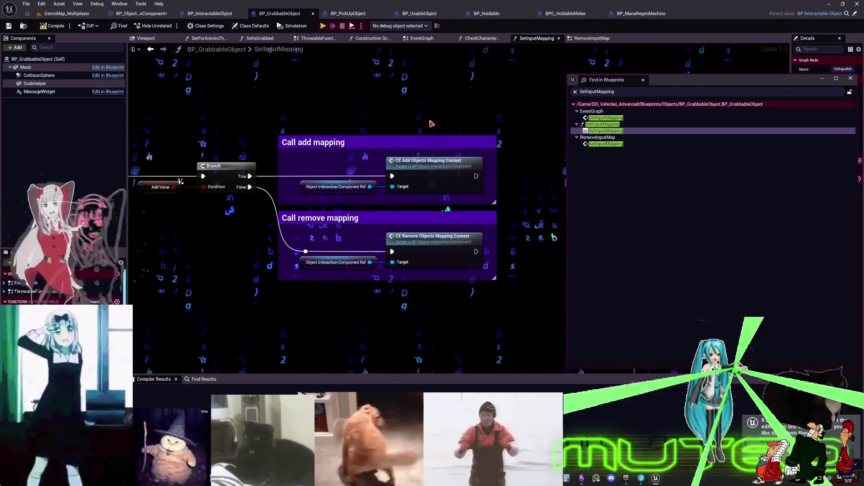
pyautogui.click(850, 78)
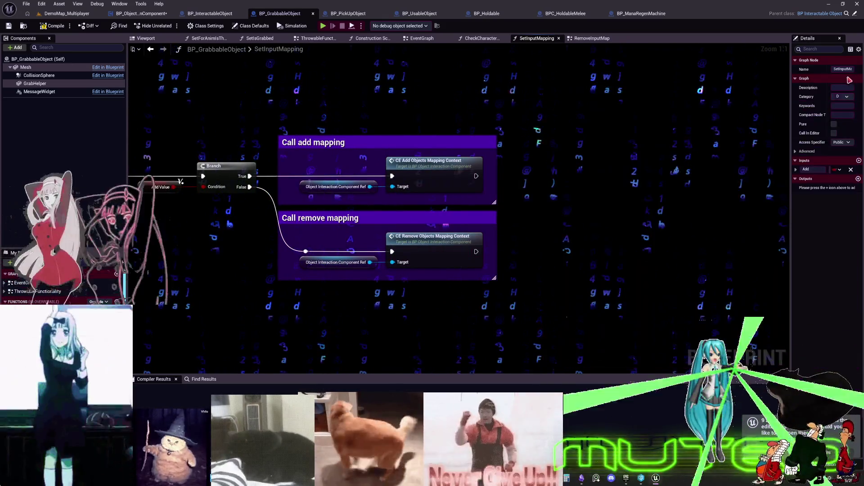
pyautogui.scroll(-3, 458, 135)
pyautogui.moveTo(194, 120); pyautogui.dragTo(428, 123)
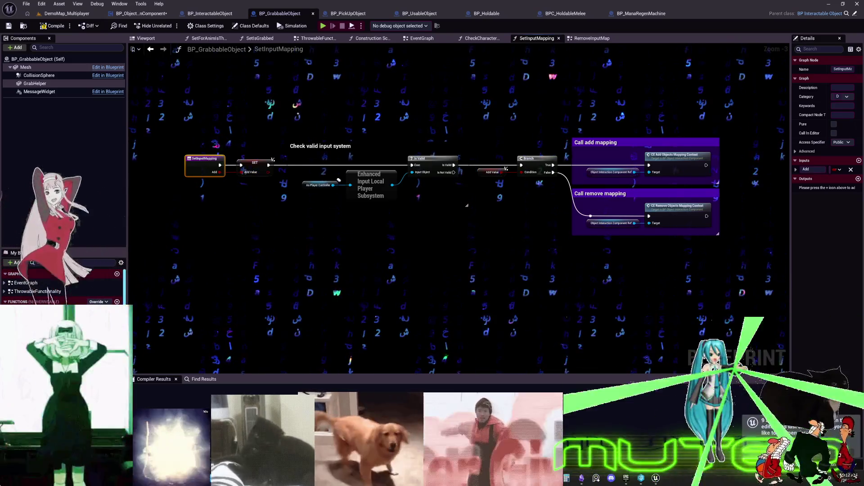
# Calculate 2.5 × 24 = 60 in Windows Calculator, then close it.
pyautogui.press('XF86Calculator')
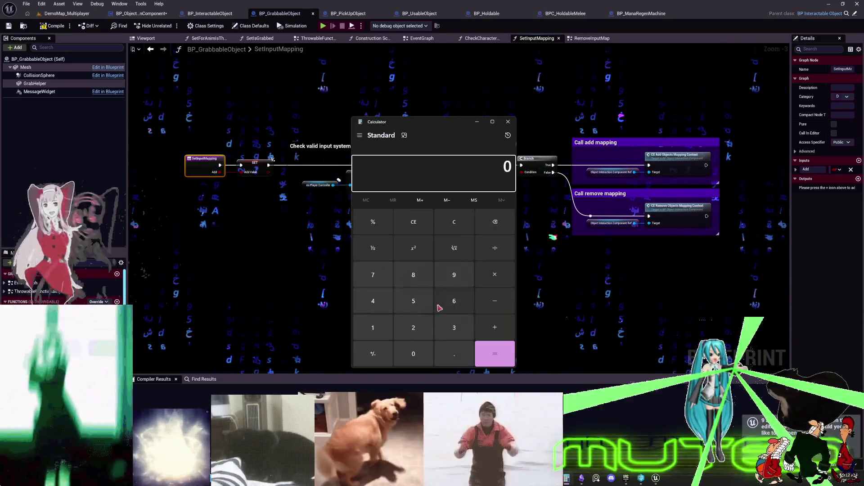
pyautogui.write('2.5*')
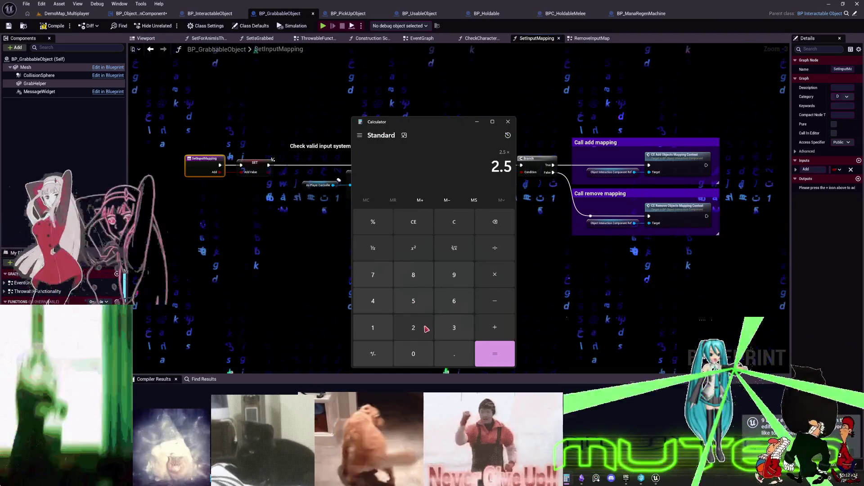
pyautogui.click(413, 327)
pyautogui.click(373, 301)
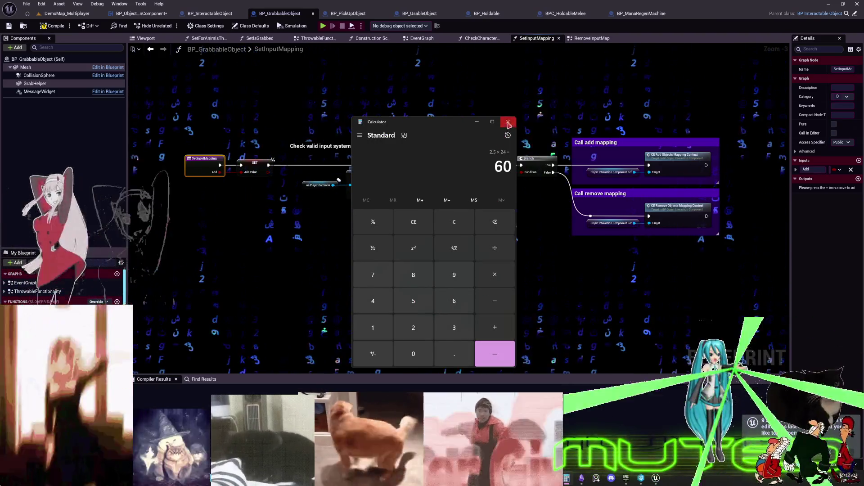
pyautogui.click(508, 123)
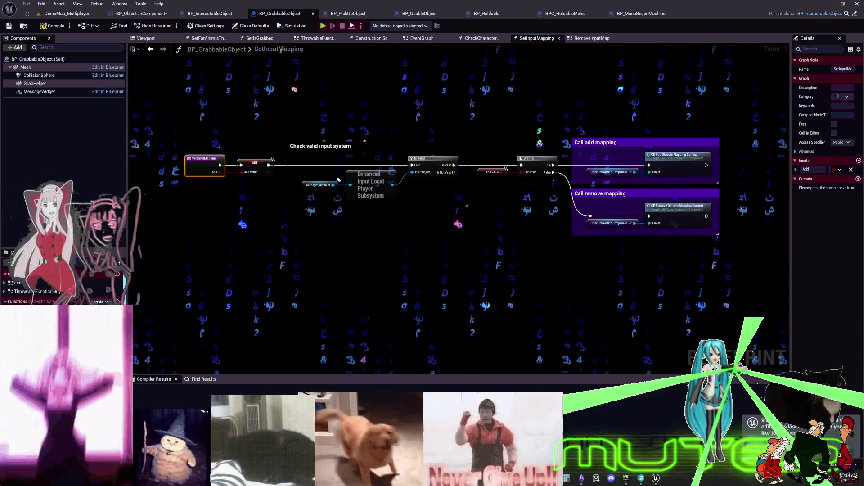
pyautogui.scroll(-4, 497, 245)
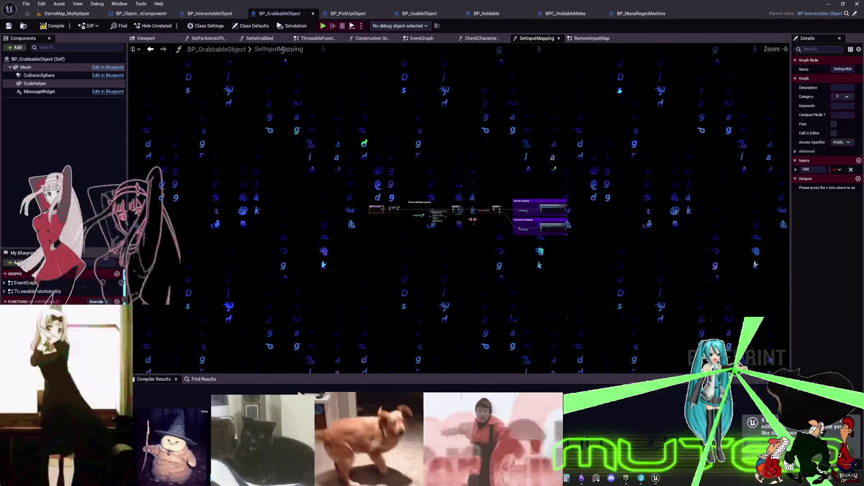
pyautogui.scroll(6, 499, 242)
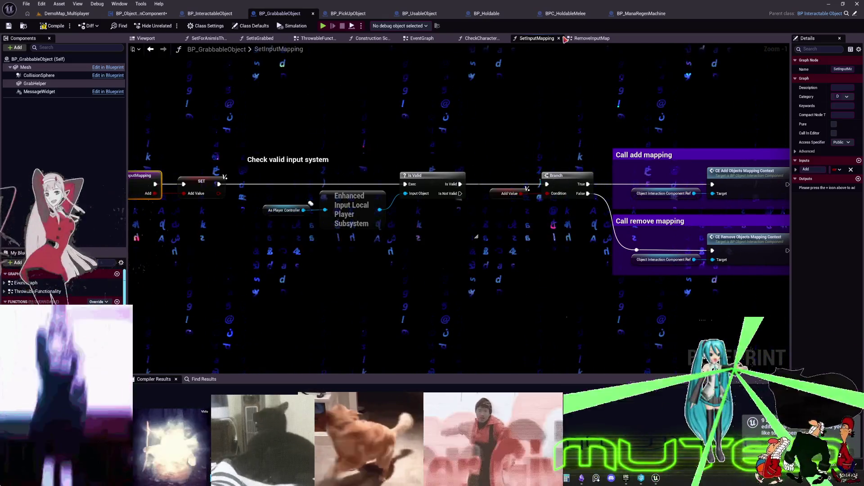
# Switch between the RemoveInputMap graph and the SetInputMapping function graph.
pyautogui.click(590, 39)
pyautogui.doubleClick(456, 188)
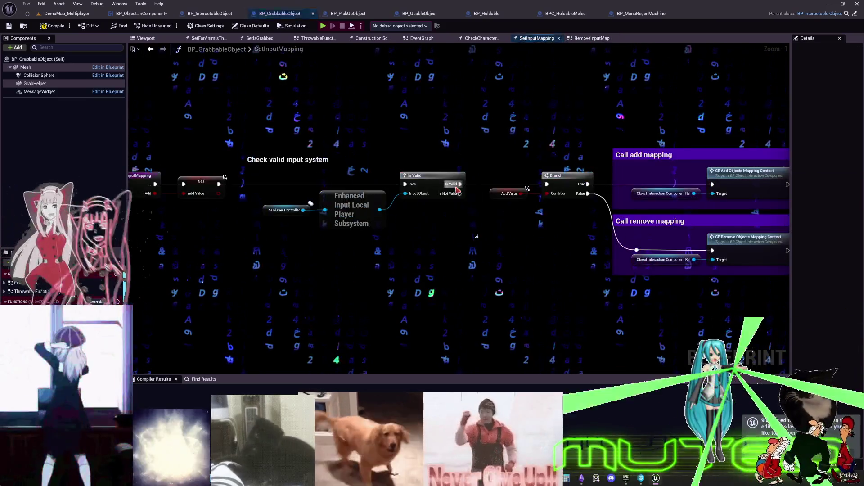
pyautogui.click(590, 40)
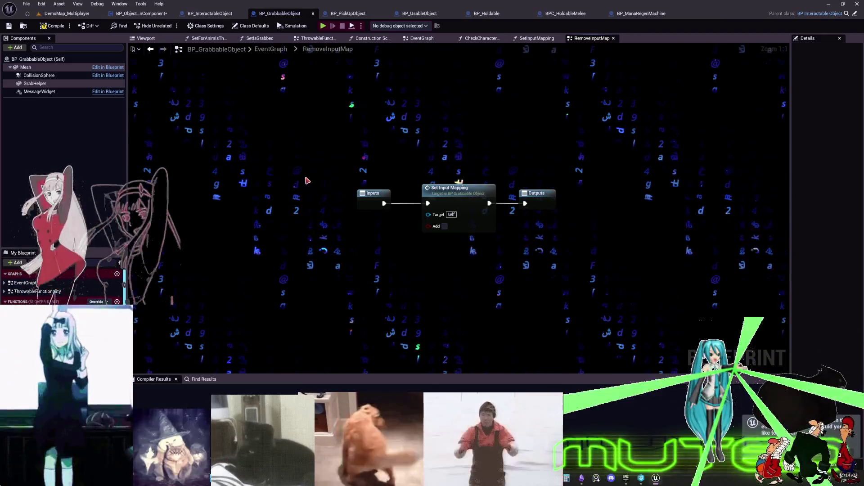
# Search all blueprints for 'removeinputmap' and open BP_LightPolice_Big's Remove Input Mapping result.
pyautogui.hotkey('ctrl', 'shift', 'f')
pyautogui.moveTo(664, 81); pyautogui.dragTo(409, 84)
pyautogui.click(413, 98)
pyautogui.write('removeinputmap')
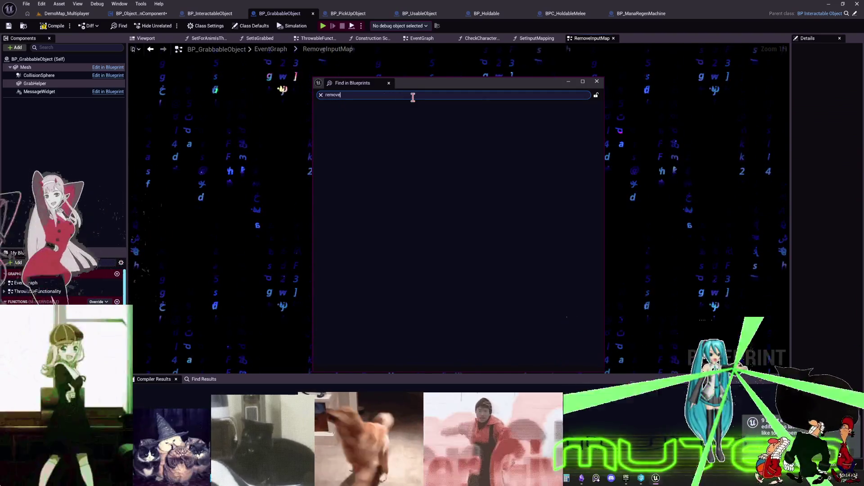
pyautogui.press('Return')
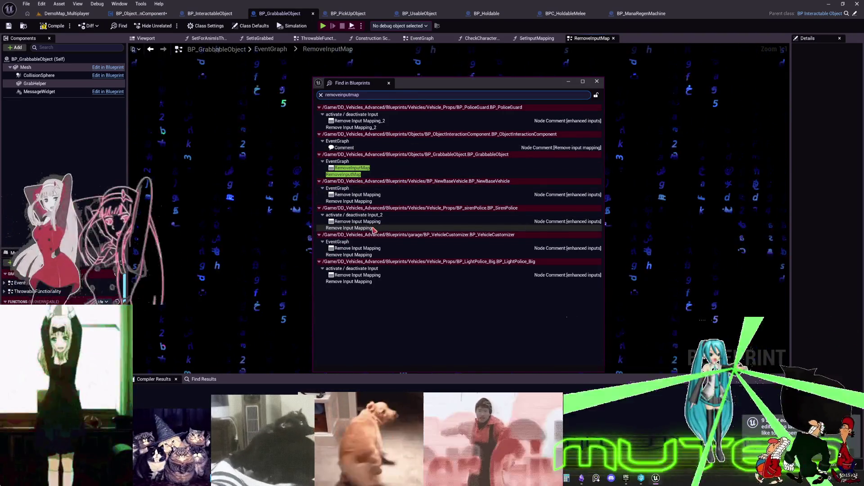
pyautogui.doubleClick(360, 283)
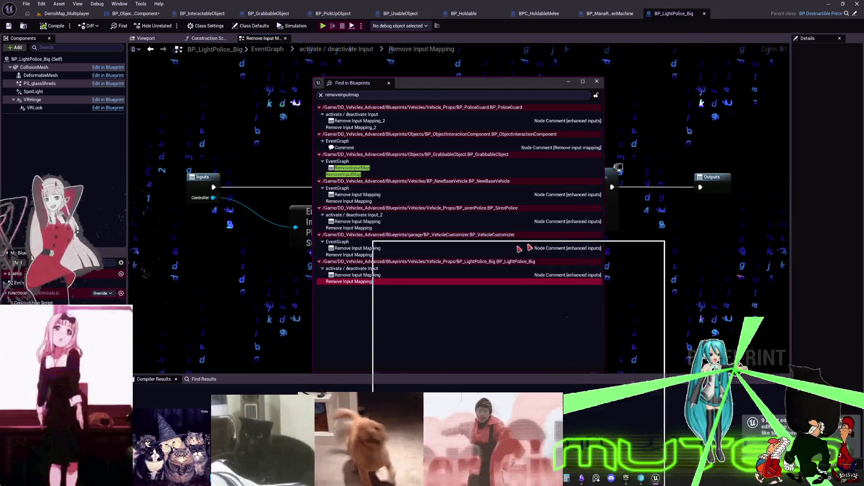
# Open BP_GrabbableObject's RemoveInputMap result and select the Event CE_EndInteraction node.
pyautogui.moveTo(450, 83); pyautogui.dragTo(636, 179)
pyautogui.moveTo(586, 254)
pyautogui.mouseDown()
pyautogui.moveTo(578, 257)
pyautogui.moveTo(503, 111)
pyautogui.mouseUp()
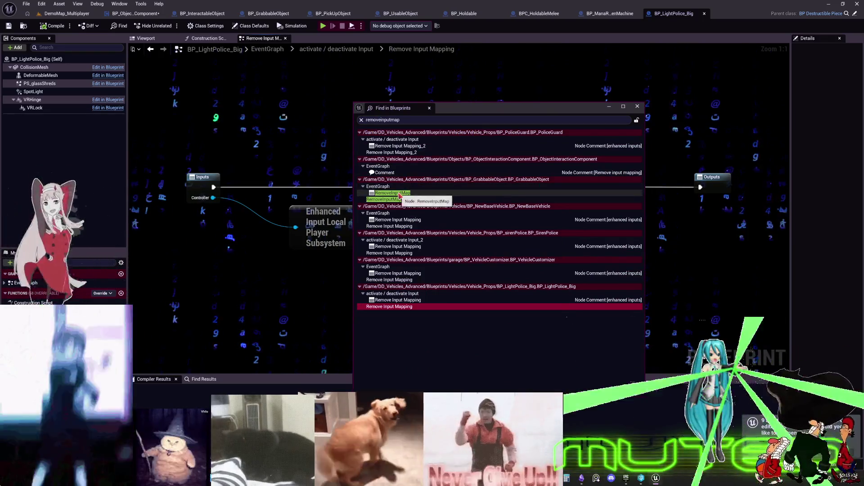
pyautogui.doubleClick(405, 193)
pyautogui.moveTo(466, 216); pyautogui.dragTo(399, 372)
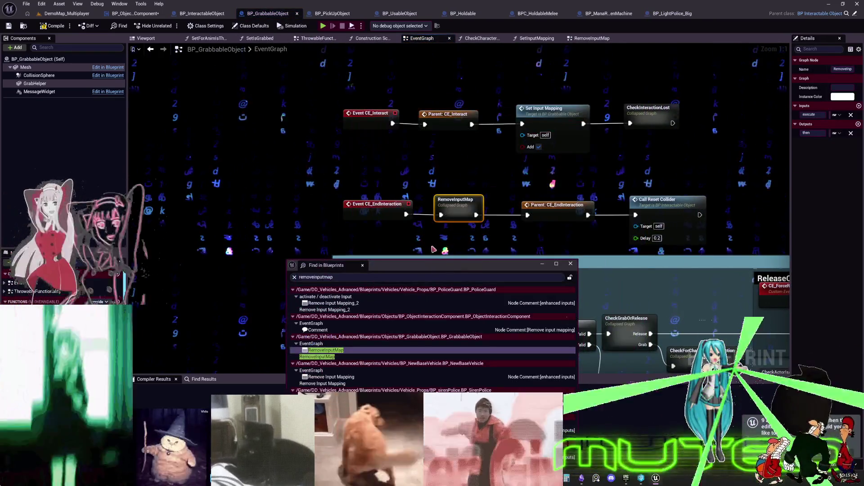
pyautogui.click(378, 216)
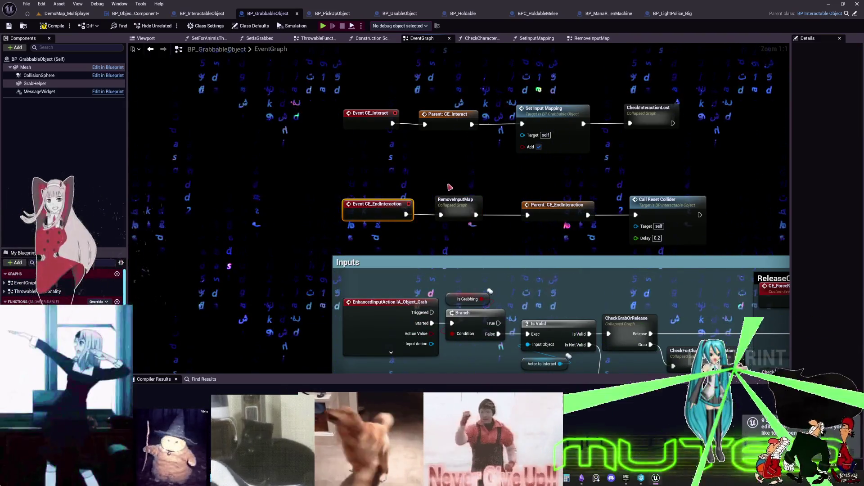
# Search all blueprints for 'ce_endinteraction', correcting the misspelled term.
pyautogui.click(517, 231)
pyautogui.hotkey('ctrl', 'shift', 'f')
pyautogui.write('c')
pyautogui.press('BackSpace')
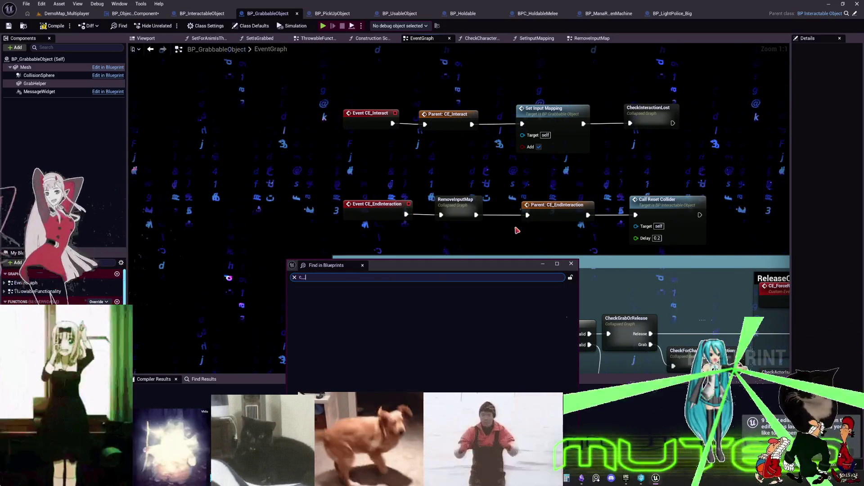
pyautogui.write('e_endin')
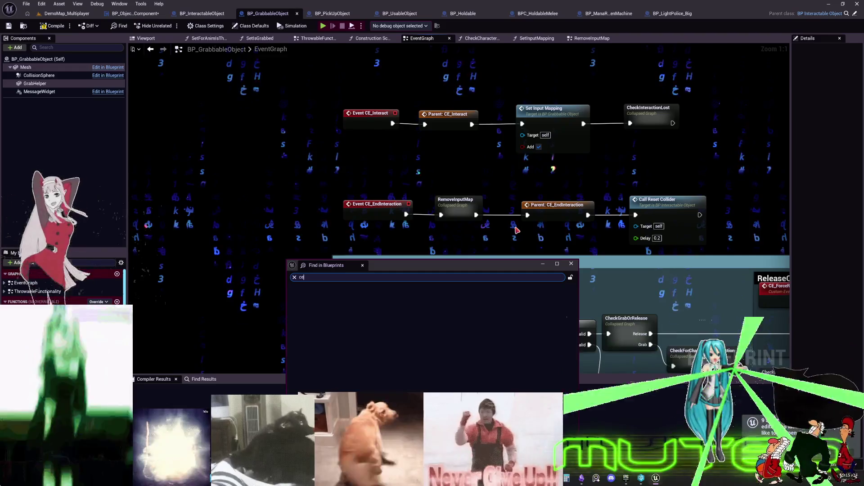
pyautogui.write('teracito')
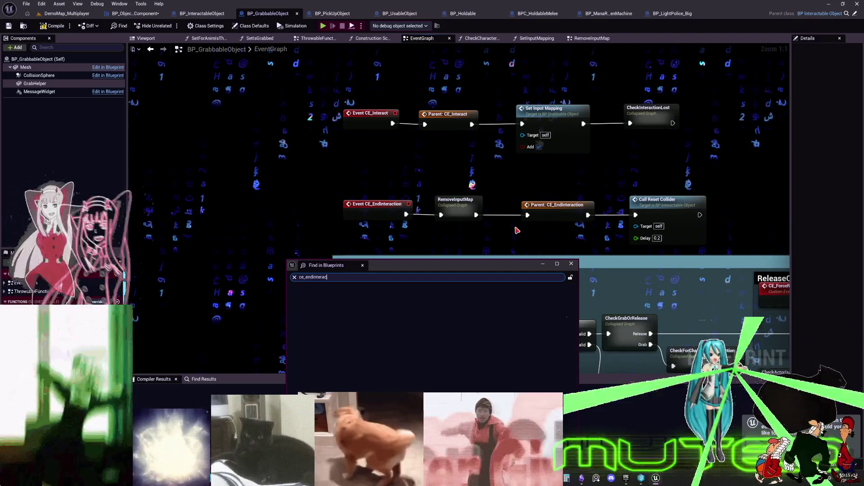
pyautogui.press('Return')
pyautogui.press('BackSpace')
pyautogui.press('BackSpace')
pyautogui.press('BackSpace')
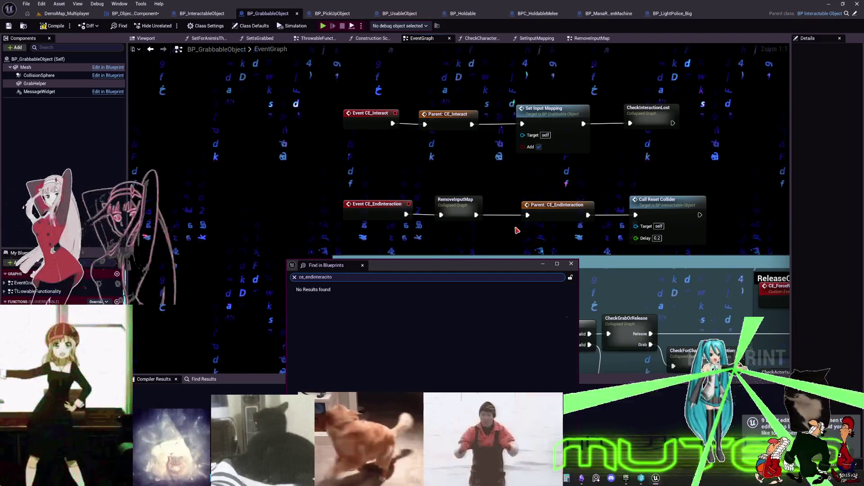
pyautogui.write('tio')
pyautogui.write('n')
pyautogui.press('Return')
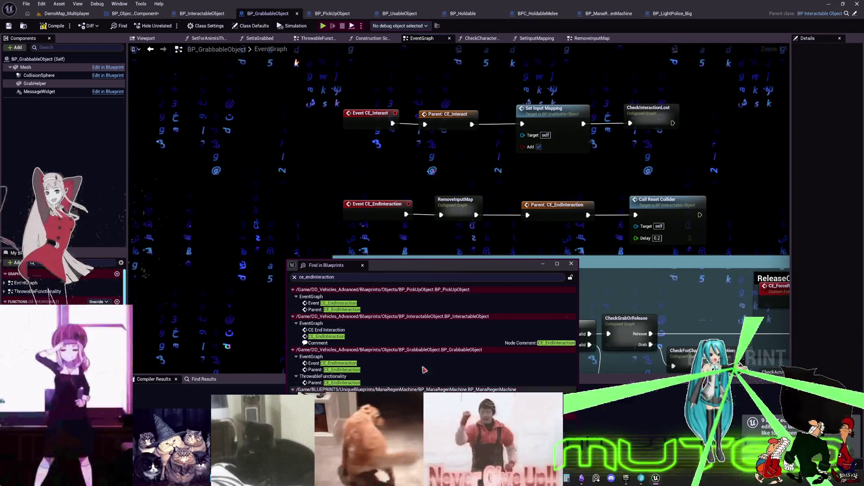
# Open the CE_EndInteraction usage in BP_InteractableObject, close the search, and return to Obsidian.
pyautogui.doubleClick(330, 338)
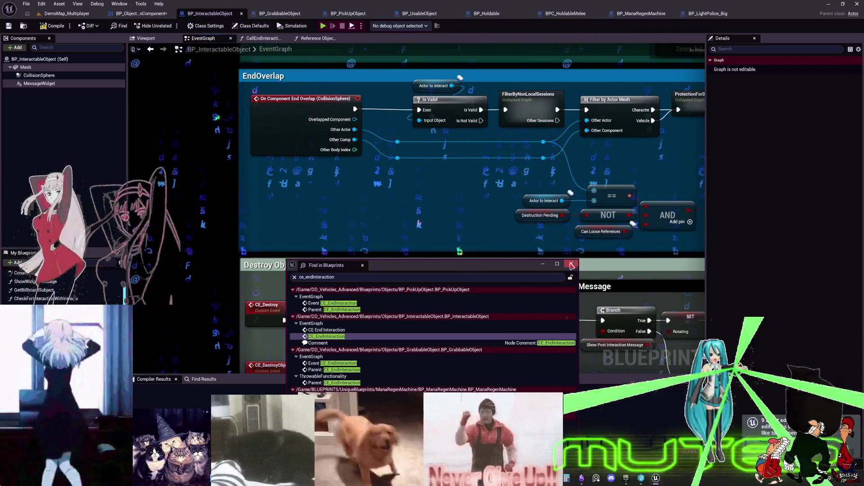
pyautogui.click(574, 236)
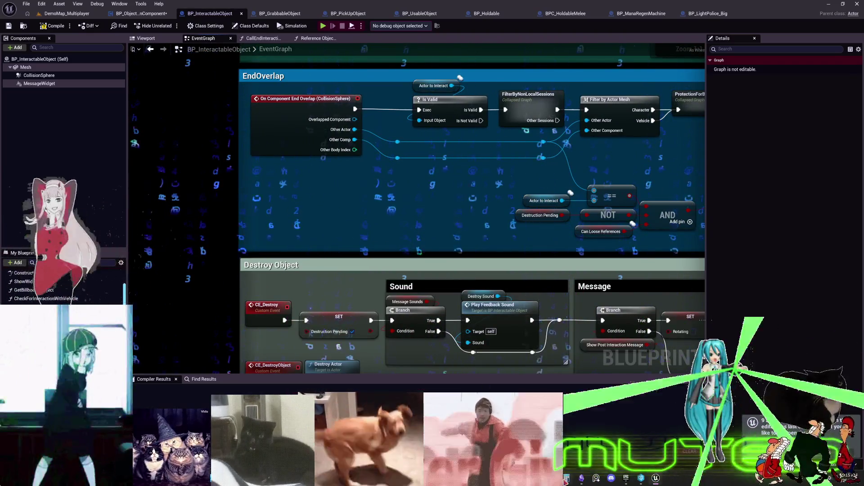
pyautogui.hotkey('alt', 'Tab')
pyautogui.moveTo(469, 143)
pyautogui.mouseDown()
pyautogui.moveTo(506, 168)
pyautogui.moveTo(500, 210)
pyautogui.moveTo(563, 236)
pyautogui.mouseUp()
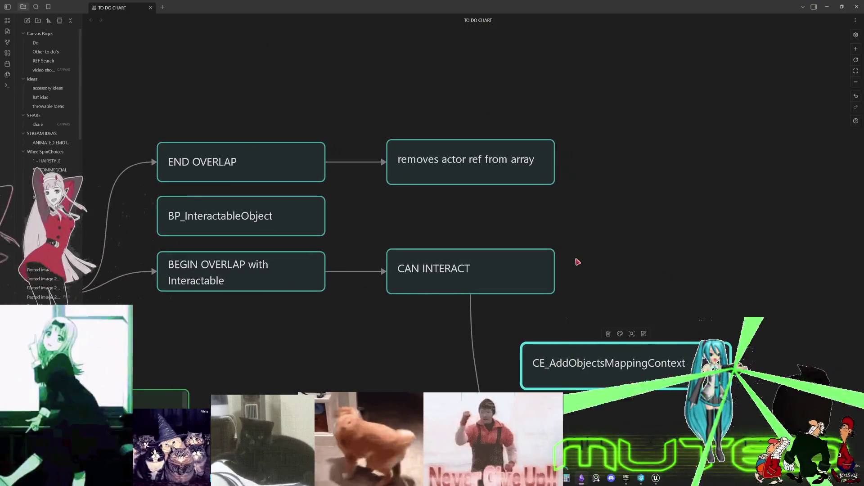
# Duplicate the CE_AddObjectsMappingContext card after 'removes actor ref from array' and rename it CE_Remove_ObjectsMappingContext.
pyautogui.scroll(-5, 575, 260)
pyautogui.moveTo(511, 379); pyautogui.dragTo(498, 364)
pyautogui.click(551, 252)
pyautogui.hotkey('ctrl', 'c')
pyautogui.scroll(3, 560, 206)
pyautogui.hotkey('ctrl', 'v')
pyautogui.moveTo(487, 234)
pyautogui.mouseDown()
pyautogui.moveTo(621, 201)
pyautogui.moveTo(482, 208)
pyautogui.moveTo(557, 209)
pyautogui.moveTo(648, 169)
pyautogui.mouseUp()
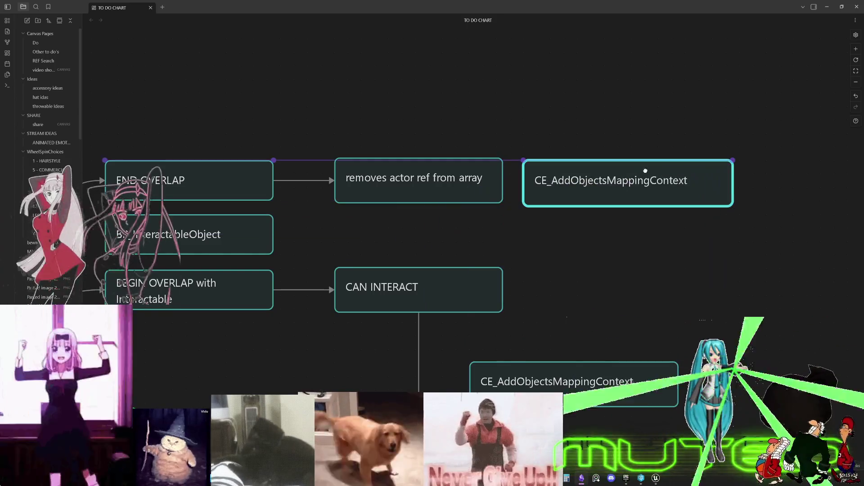
pyautogui.moveTo(503, 183); pyautogui.dragTo(621, 179)
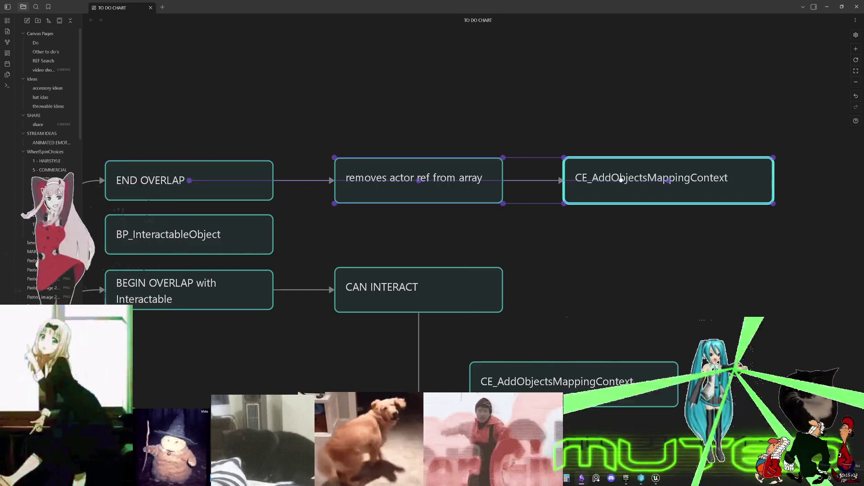
pyautogui.doubleClick(617, 178)
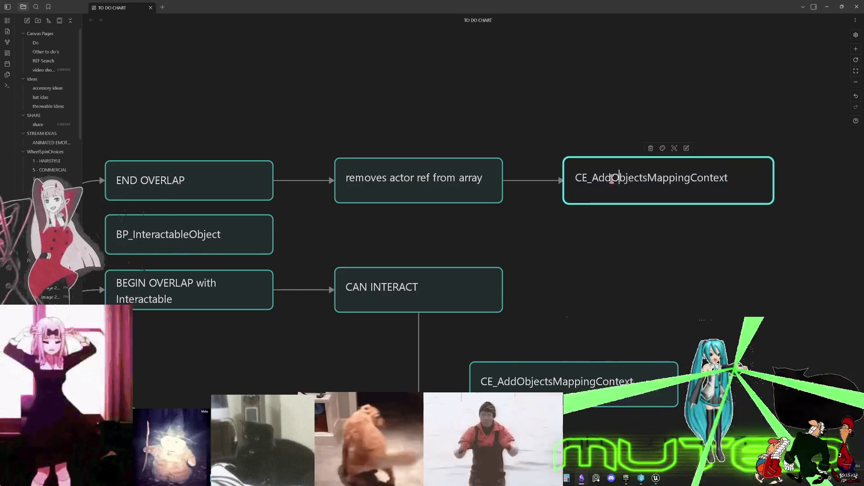
pyautogui.write('REmove_')
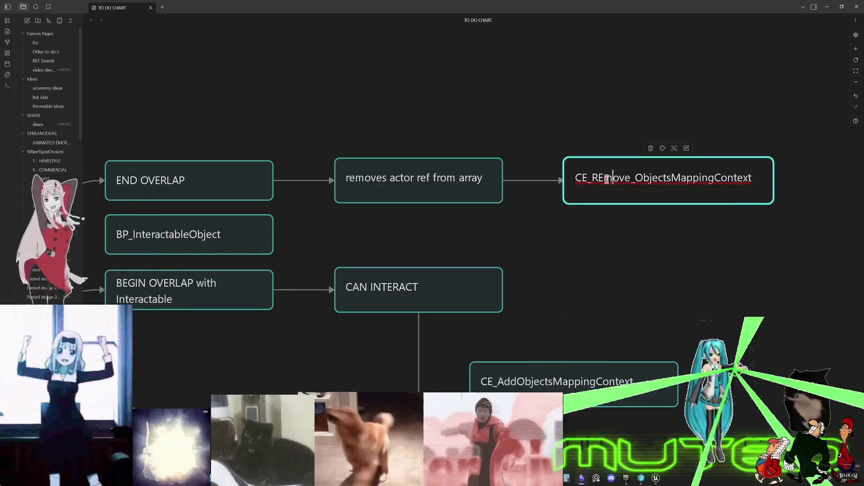
# Place CE_AddObjectsMappingContext beside CAN INTERACT, link them, and switch back to Unreal.
pyautogui.scroll(-4, 600, 219)
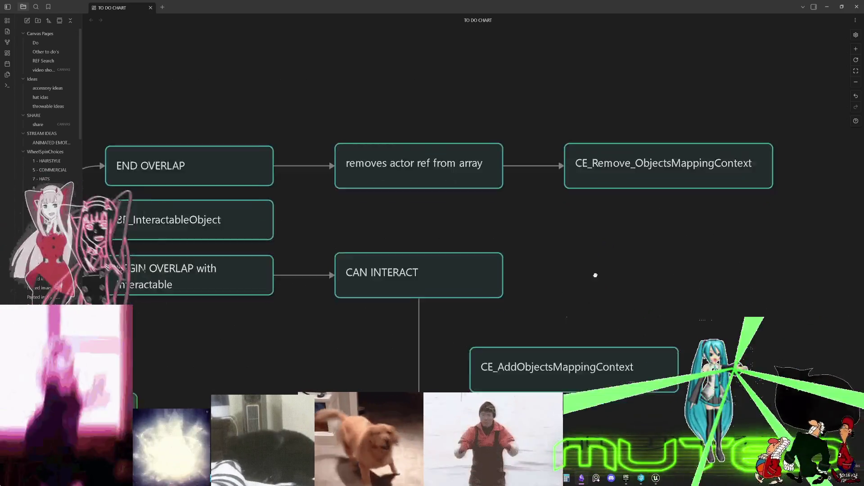
pyautogui.moveTo(579, 315)
pyautogui.mouseDown()
pyautogui.moveTo(673, 265)
pyautogui.moveTo(675, 208)
pyautogui.mouseUp()
pyautogui.moveTo(520, 209); pyautogui.dragTo(621, 209)
pyautogui.scroll(-5, 617, 245)
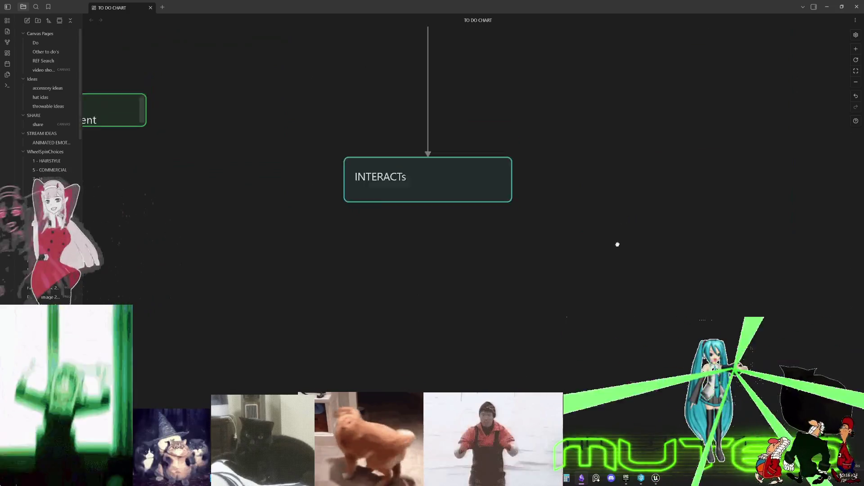
pyautogui.scroll(-5, 617, 245)
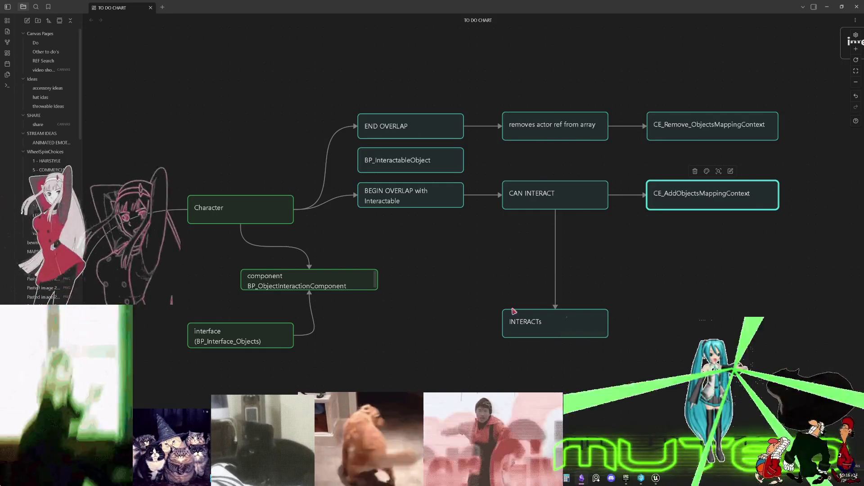
pyautogui.click(662, 481)
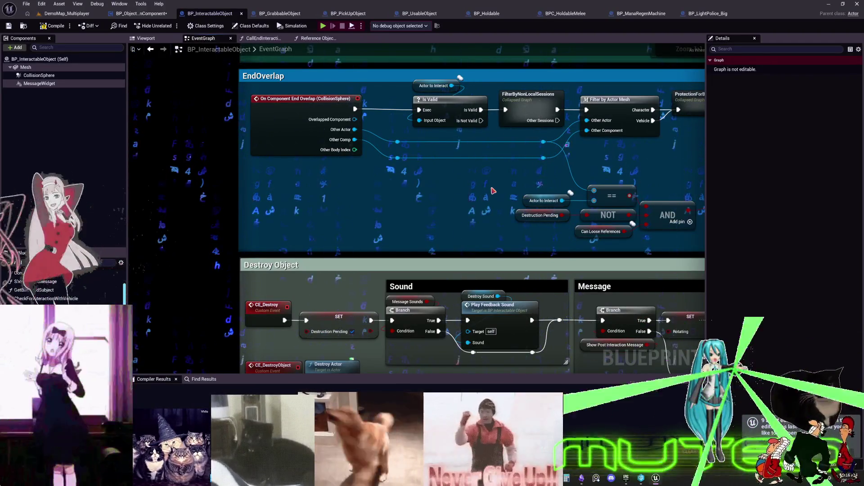
# Pan the graph over to the END INTERACTION comment with its CE End Interaction call.
pyautogui.moveTo(493, 191)
pyautogui.mouseDown()
pyautogui.moveTo(310, 193)
pyautogui.moveTo(461, 168)
pyautogui.moveTo(661, 194)
pyautogui.moveTo(574, 188)
pyautogui.moveTo(491, 211)
pyautogui.moveTo(532, 190)
pyautogui.moveTo(608, 198)
pyautogui.moveTo(606, 214)
pyautogui.moveTo(598, 206)
pyautogui.moveTo(625, 225)
pyautogui.moveTo(563, 214)
pyautogui.moveTo(586, 198)
pyautogui.moveTo(601, 225)
pyautogui.moveTo(628, 217)
pyautogui.moveTo(658, 237)
pyautogui.moveTo(617, 228)
pyautogui.moveTo(597, 248)
pyautogui.mouseUp()
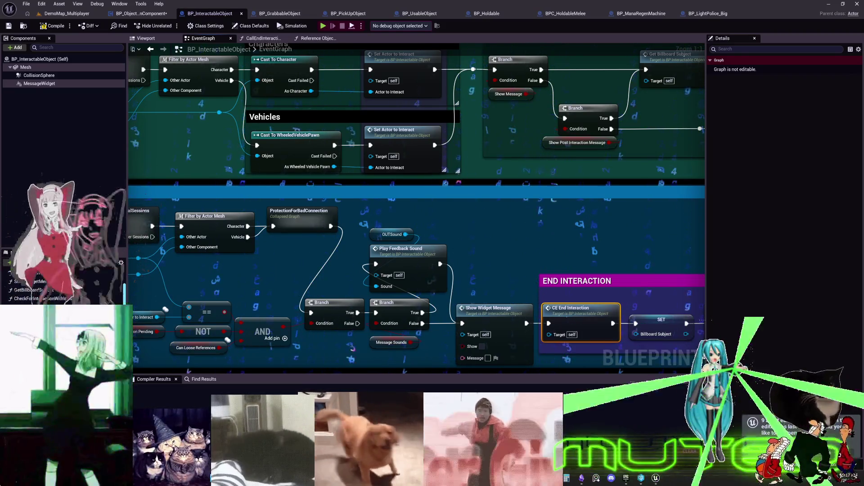
# Marquee-select the six ==/NOT/AND EndOverlap condition nodes and move them up slightly.
pyautogui.moveTo(486, 251); pyautogui.dragTo(675, 221)
pyautogui.moveTo(484, 269); pyautogui.dragTo(303, 329)
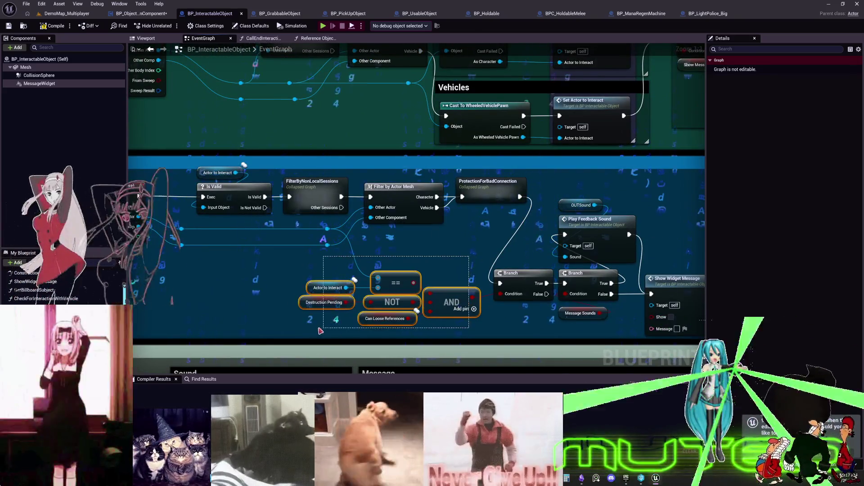
pyautogui.moveTo(385, 318); pyautogui.dragTo(385, 307)
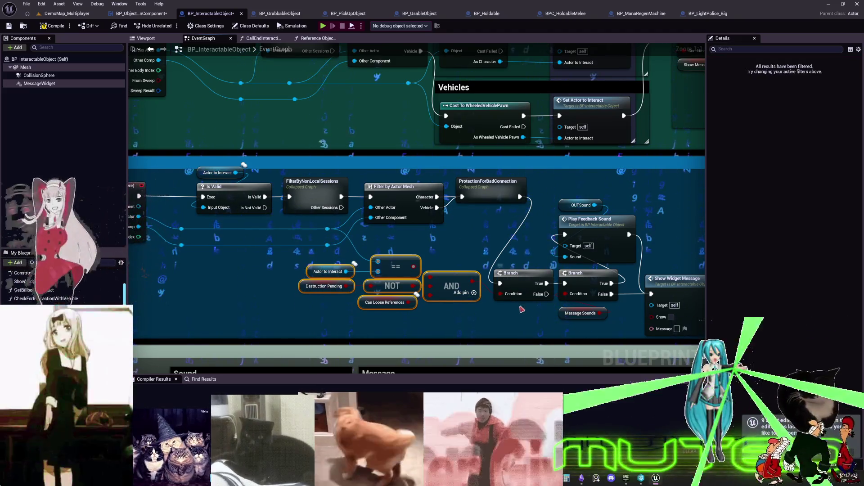
pyautogui.scroll(-3, 495, 245)
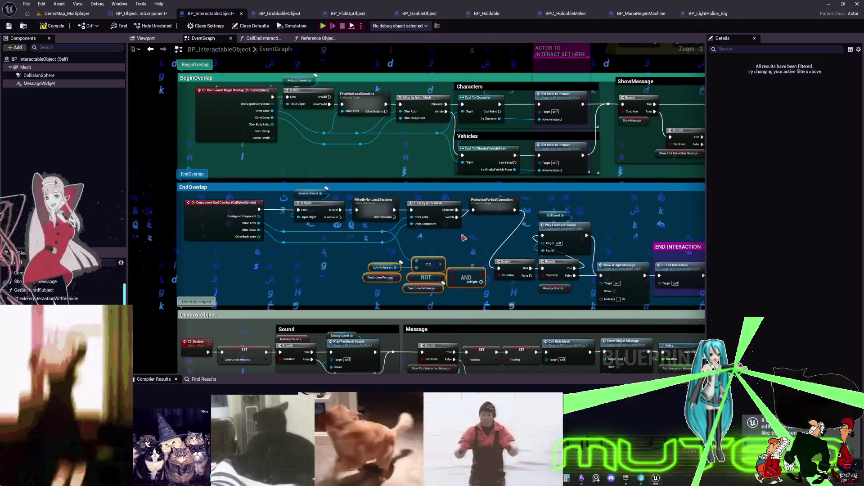
pyautogui.scroll(3, 411, 154)
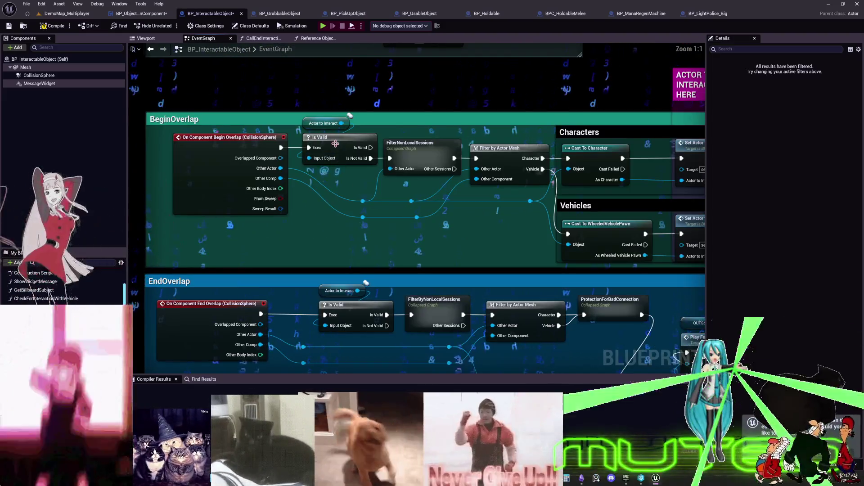
# Pan through ShowMessage and CallForInteraction to the Interactions comment, inspect CE_Interact, then return to Obsidian.
pyautogui.moveTo(410, 154); pyautogui.dragTo(215, 152)
pyautogui.moveTo(602, 194); pyautogui.dragTo(224, 188)
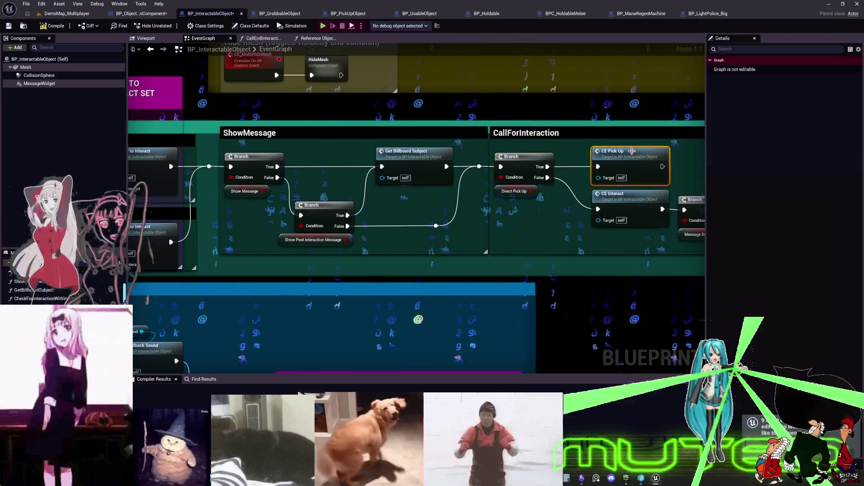
pyautogui.moveTo(658, 179); pyautogui.dragTo(423, 179)
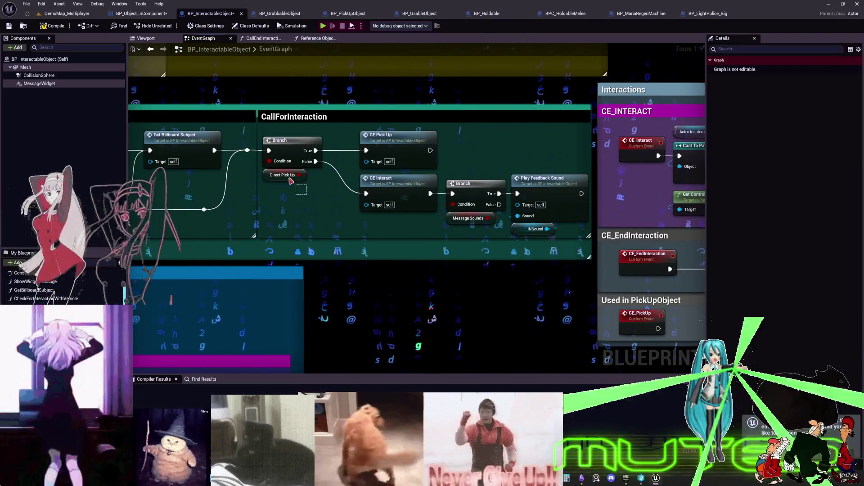
pyautogui.click(283, 175)
pyautogui.click(405, 179)
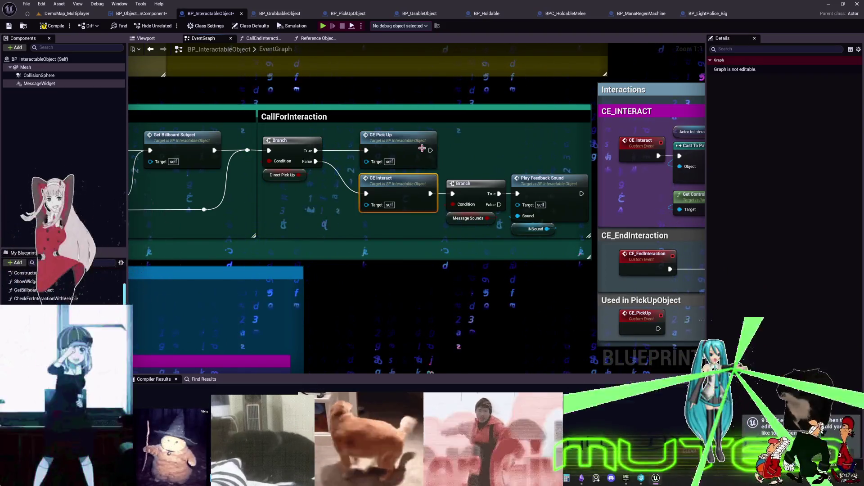
pyautogui.moveTo(508, 150); pyautogui.dragTo(318, 158)
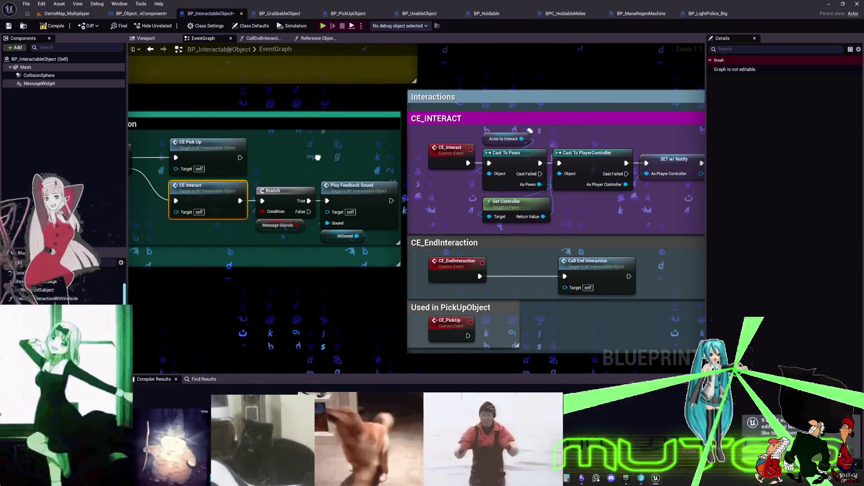
pyautogui.click(448, 150)
pyautogui.moveTo(636, 128); pyautogui.dragTo(423, 166)
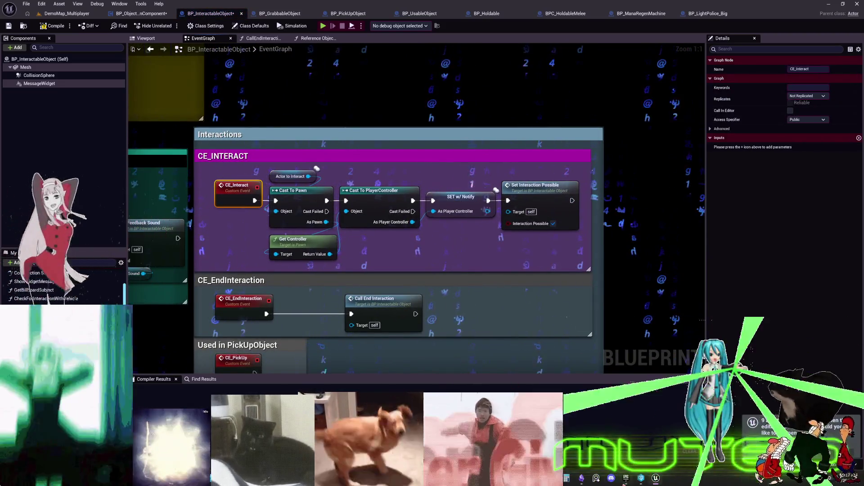
pyautogui.click(584, 480)
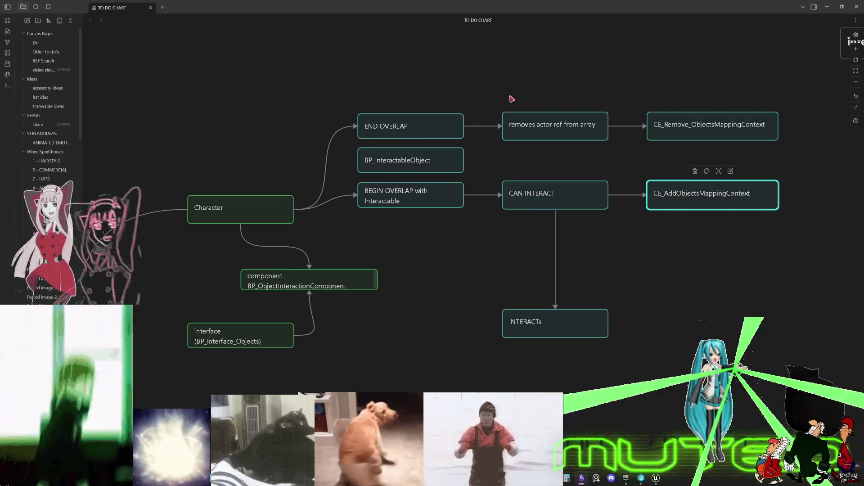
# Lower the BEGIN OVERLAP branch and connect Character to BP_InteractableObject between the overlap cards.
pyautogui.scroll(3, 524, 105)
pyautogui.scroll(-5, 510, 43)
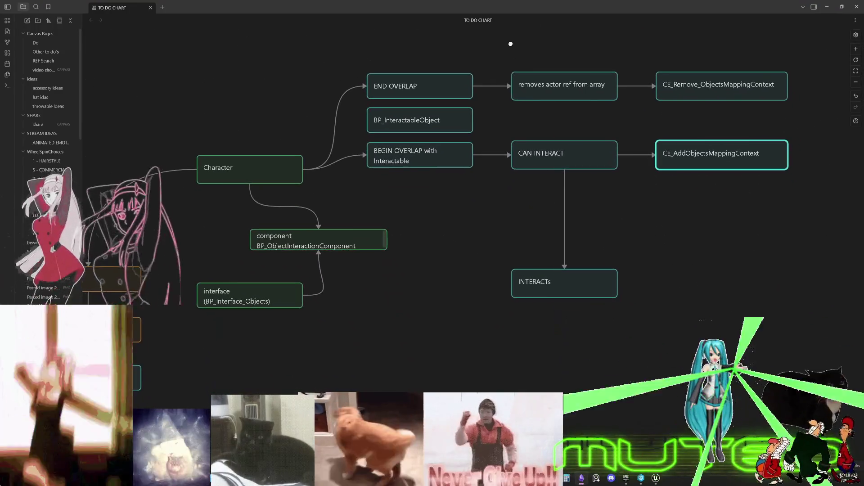
pyautogui.moveTo(745, 325); pyautogui.dragTo(363, 135)
pyautogui.moveTo(432, 151)
pyautogui.mouseDown()
pyautogui.moveTo(452, 166)
pyautogui.moveTo(460, 140)
pyautogui.mouseUp()
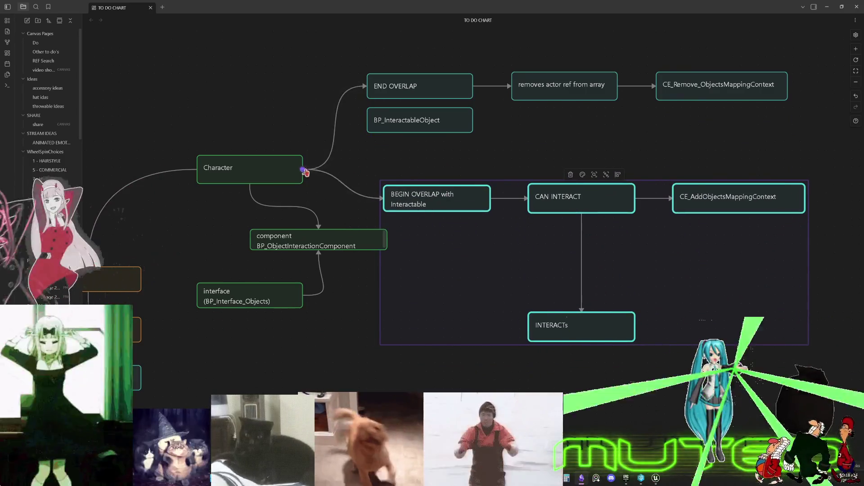
pyautogui.moveTo(302, 172); pyautogui.dragTo(358, 122)
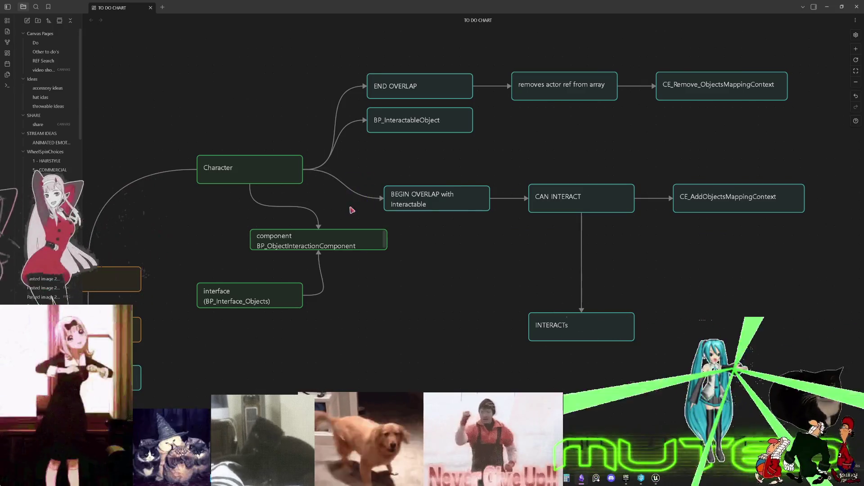
pyautogui.moveTo(422, 128)
pyautogui.mouseDown()
pyautogui.moveTo(422, 154)
pyautogui.moveTo(420, 102)
pyautogui.mouseUp()
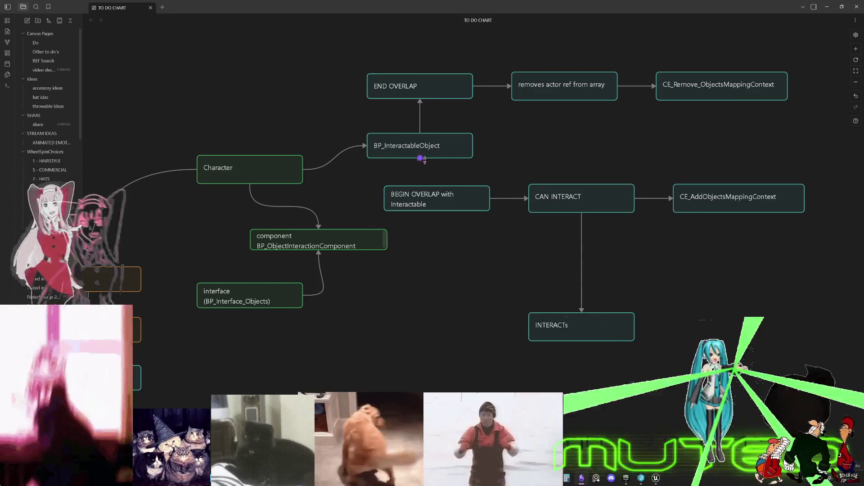
# Lower the CAN INTERACT branch and place a duplicate CAN INTERACT card beside BEGIN OVERLAP.
pyautogui.scroll(1, 496, 162)
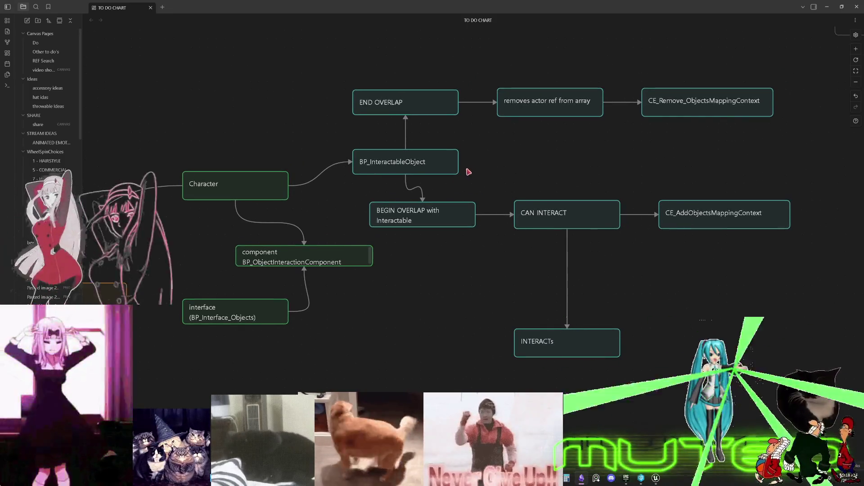
pyautogui.moveTo(492, 161); pyautogui.dragTo(445, 126)
pyautogui.moveTo(608, 257)
pyautogui.mouseDown()
pyautogui.moveTo(524, 177)
pyautogui.moveTo(517, 248)
pyautogui.mouseUp()
pyautogui.moveTo(536, 280)
pyautogui.mouseDown()
pyautogui.moveTo(505, 208)
pyautogui.moveTo(503, 172)
pyautogui.mouseUp()
pyautogui.moveTo(507, 253)
pyautogui.mouseDown()
pyautogui.moveTo(478, 245)
pyautogui.moveTo(515, 190)
pyautogui.mouseUp()
pyautogui.moveTo(431, 179); pyautogui.dragTo(501, 182)
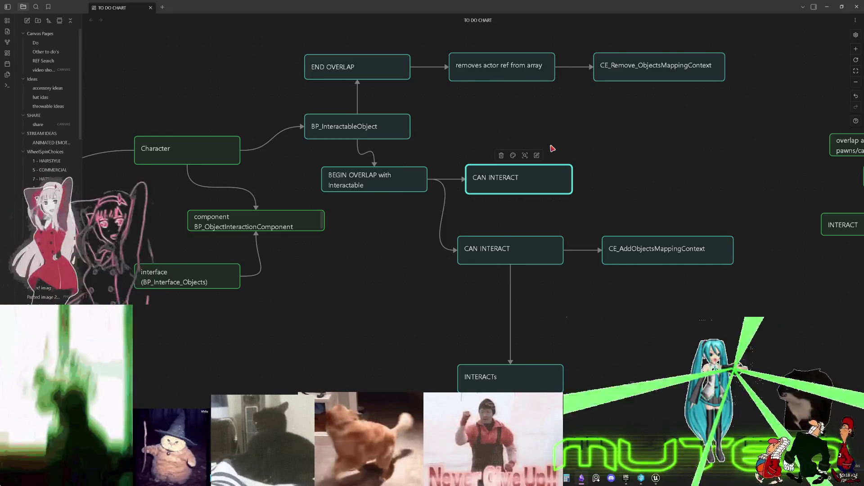
# Relabel the copied card 'IF PICK UP TYPE ->TRIGGERED<-' and switch back to Unreal.
pyautogui.doubleClick(501, 174)
pyautogui.write('PICK UP TRIGGERED')
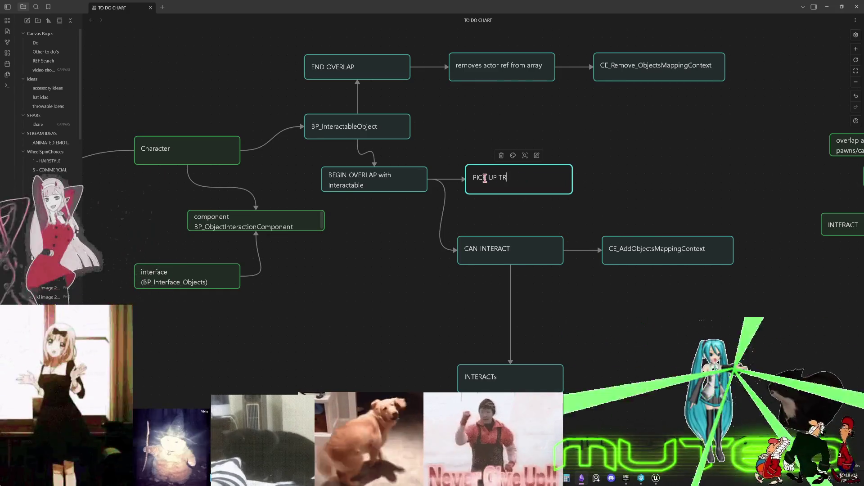
pyautogui.click(653, 180)
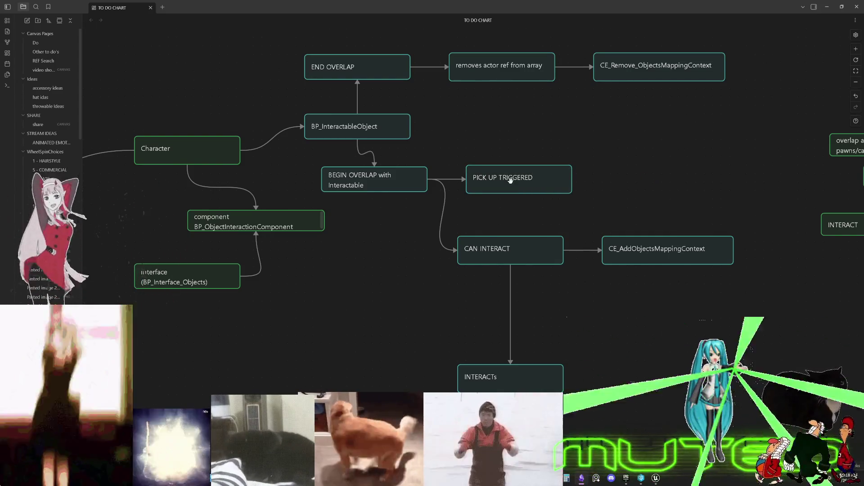
pyautogui.doubleClick(511, 178)
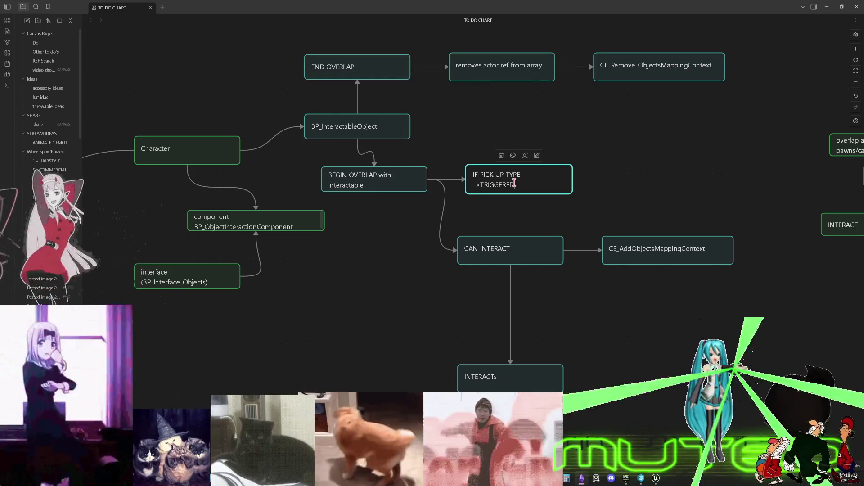
pyautogui.click(627, 210)
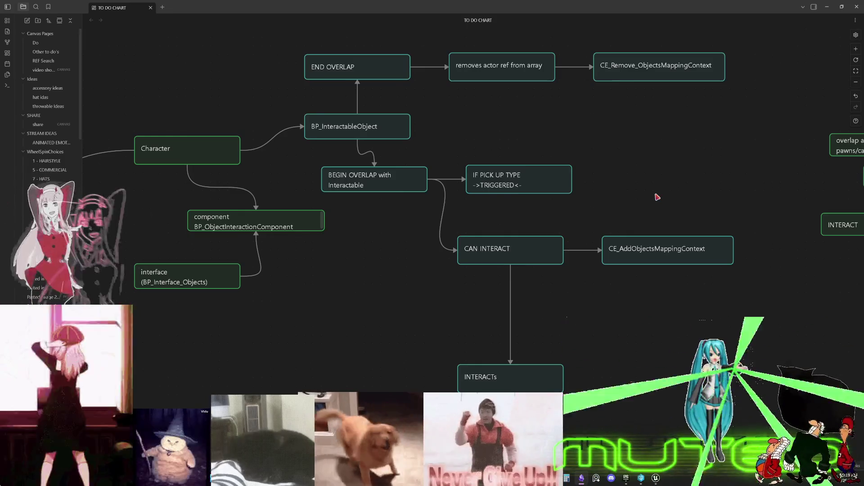
pyautogui.scroll(2, 658, 197)
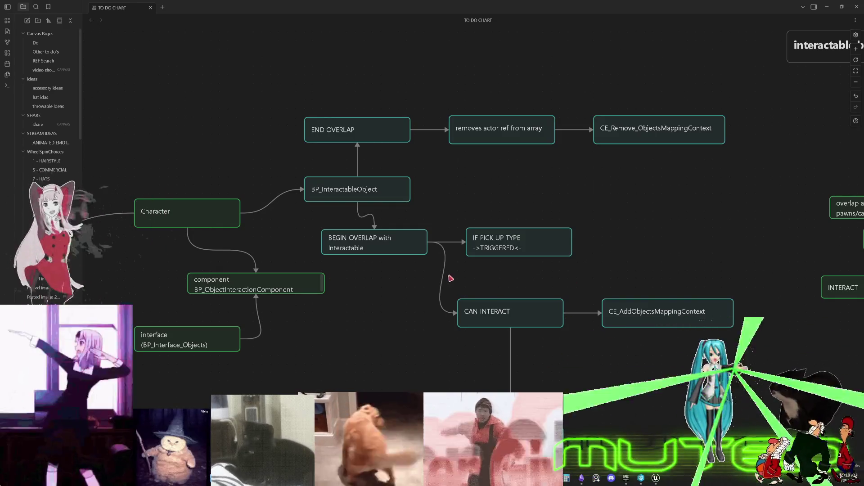
pyautogui.click(656, 479)
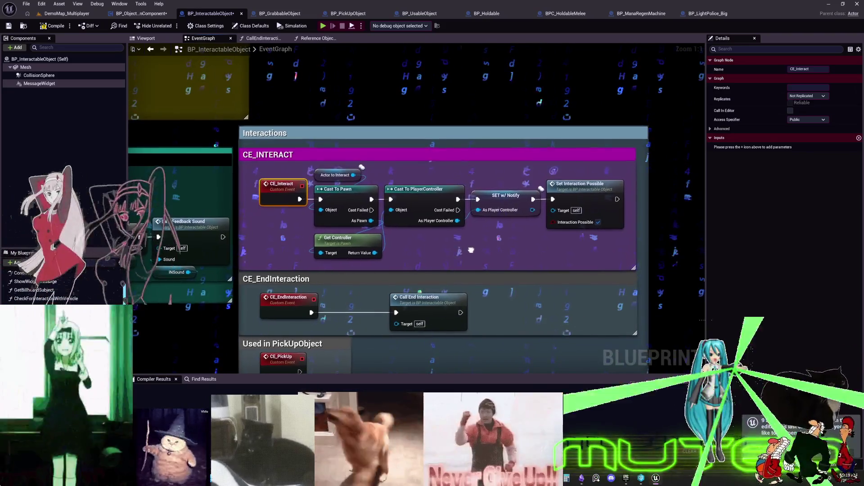
# Wrap SET w/ Notify in a comment titled 'REPNOT: PLAYERCONTROLLER' on two lines, sized to fit.
pyautogui.click(512, 211)
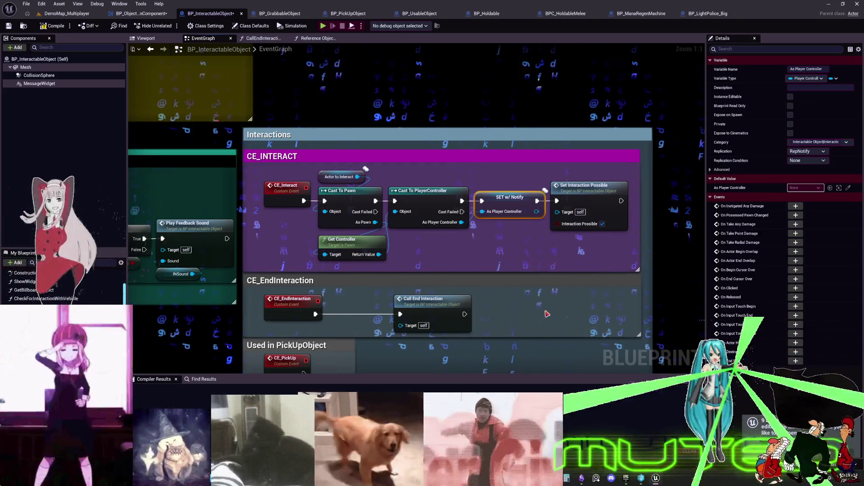
pyautogui.write('c')
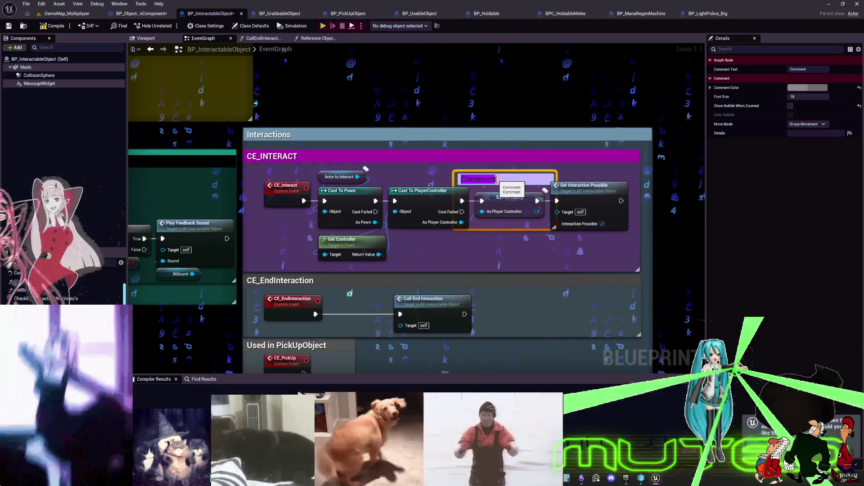
pyautogui.write('REP')
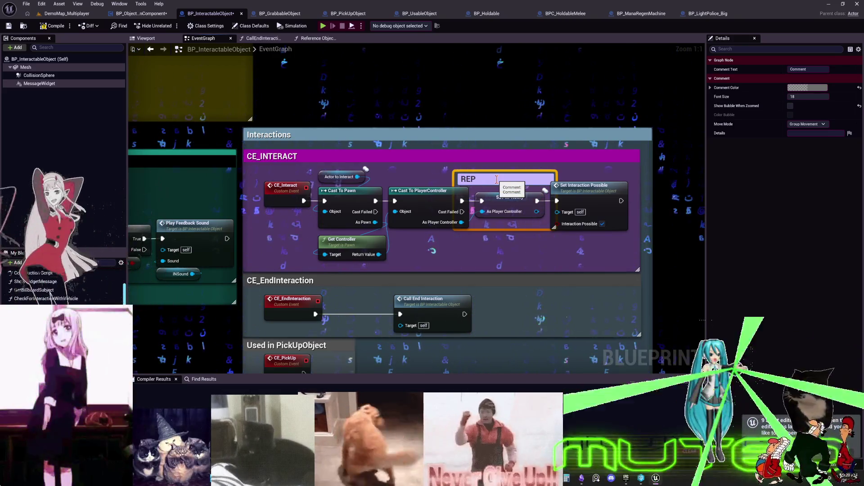
pyautogui.write('NOT:')
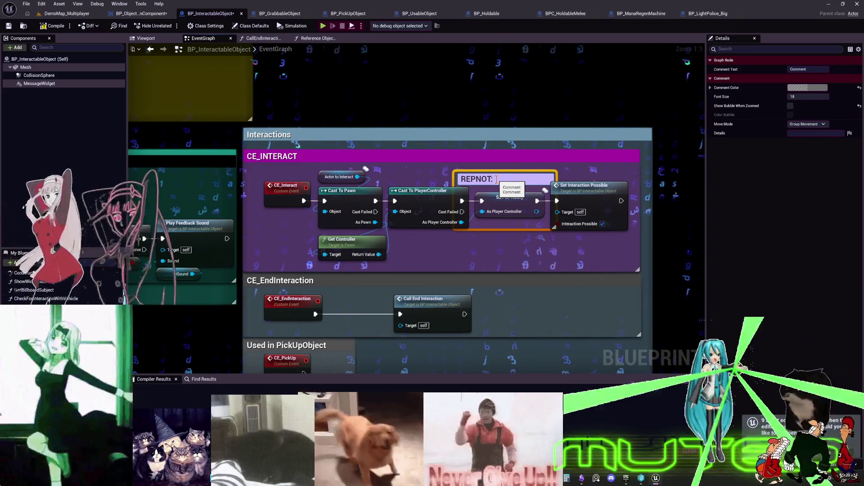
pyautogui.write('PLAYERCON')
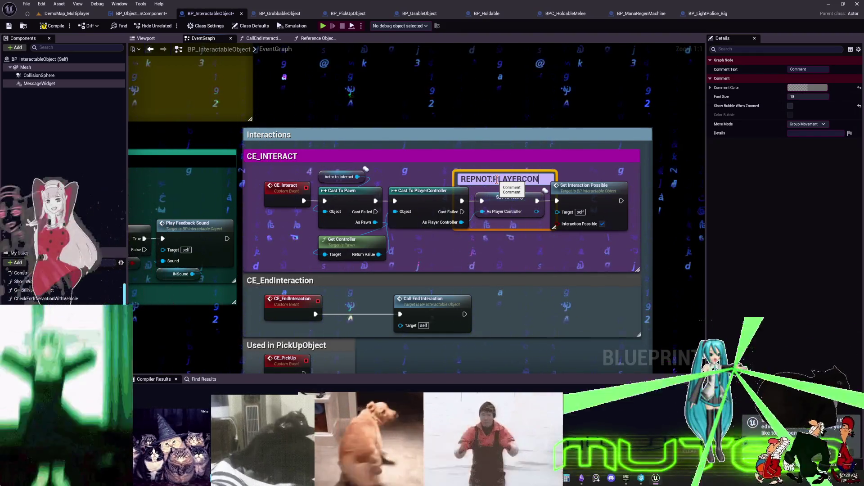
pyautogui.write('TROLLER')
pyautogui.moveTo(529, 172); pyautogui.dragTo(548, 104)
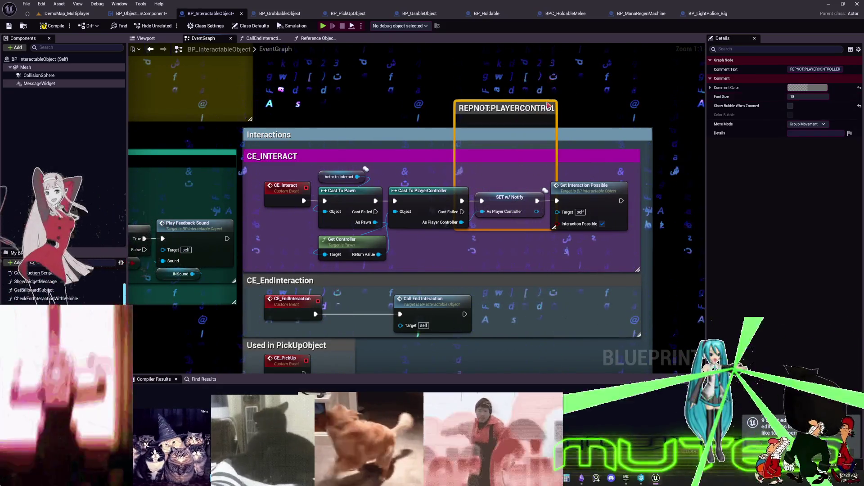
pyautogui.doubleClick(516, 109)
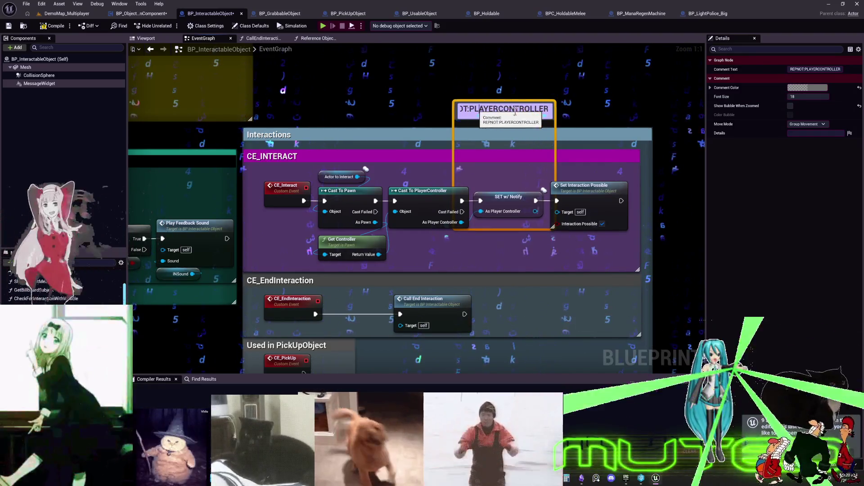
pyautogui.click(471, 110)
pyautogui.hotkey('shift', 'Return')
pyautogui.press('Return')
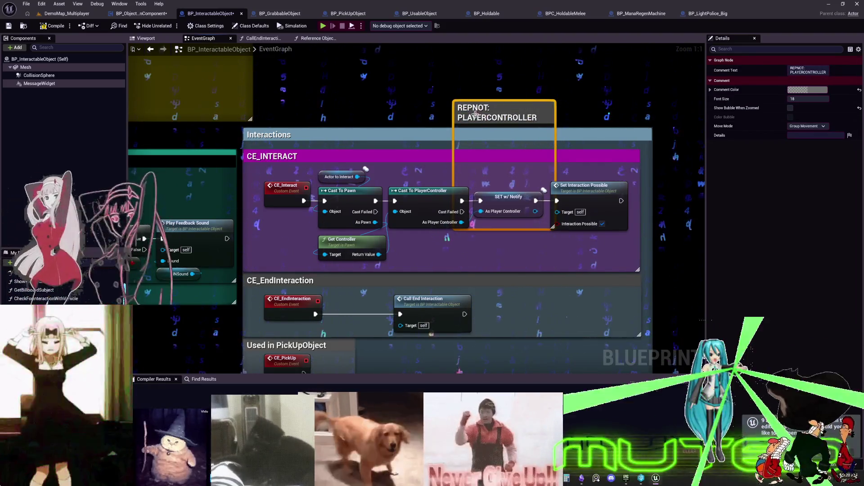
pyautogui.moveTo(453, 135); pyautogui.dragTo(470, 135)
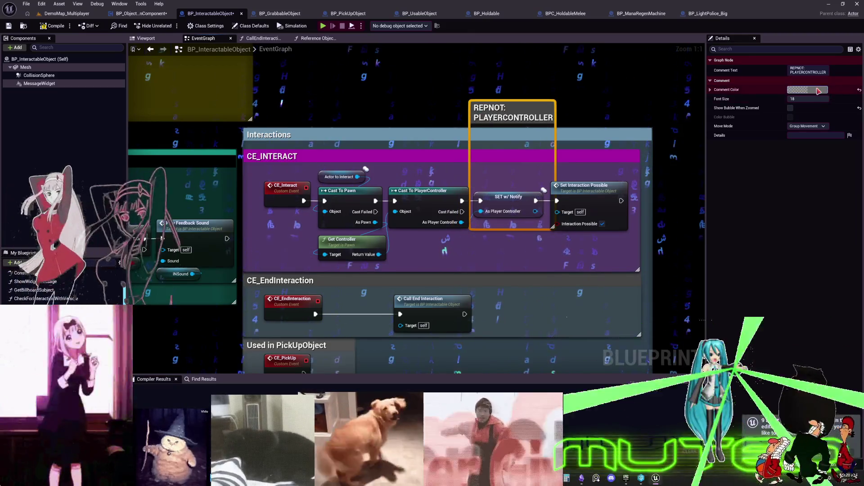
# Make the comment magenta and open the OnRep_As Player Controller function.
pyautogui.click(818, 91)
pyautogui.moveTo(764, 135); pyautogui.dragTo(767, 106)
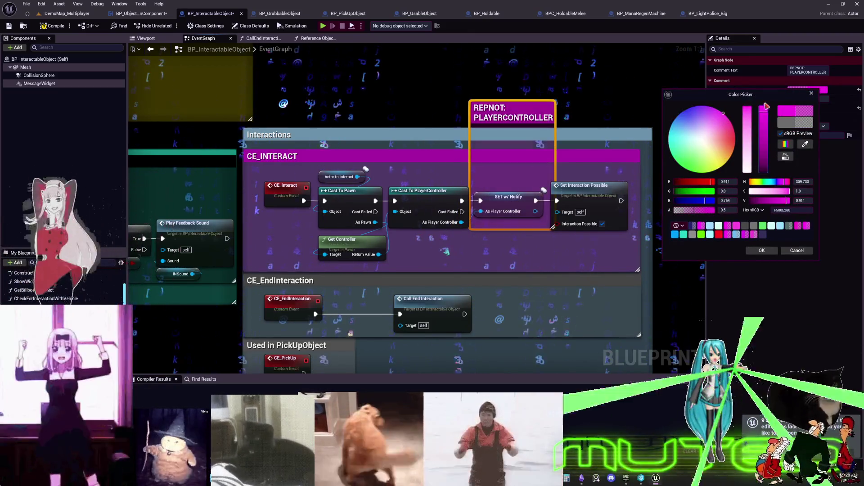
pyautogui.click(762, 250)
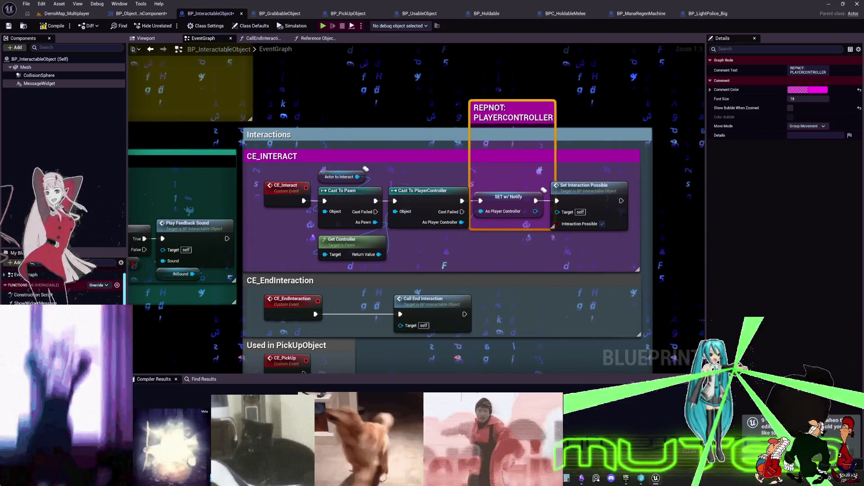
pyautogui.doubleClick(504, 198)
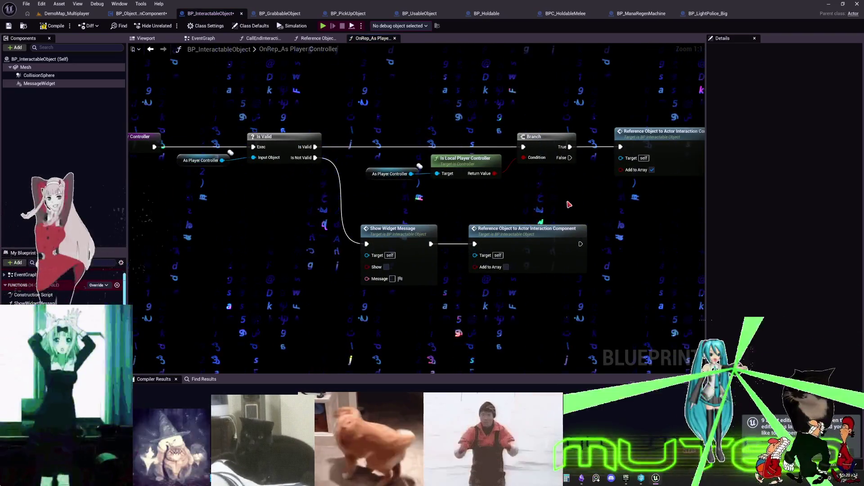
# Open the Reference Object to Actor Interaction Component function from the OnRep_As Player Controller graph.
pyautogui.moveTo(508, 200)
pyautogui.mouseDown()
pyautogui.moveTo(597, 205)
pyautogui.moveTo(367, 240)
pyautogui.mouseUp()
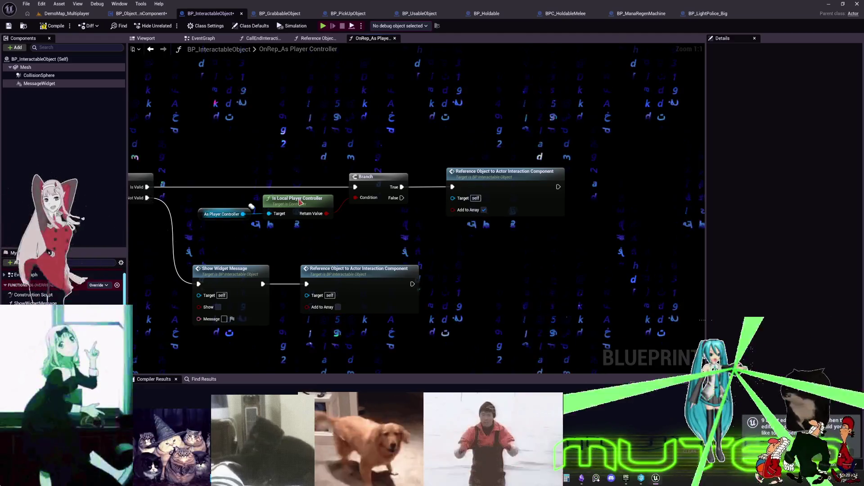
pyautogui.doubleClick(480, 178)
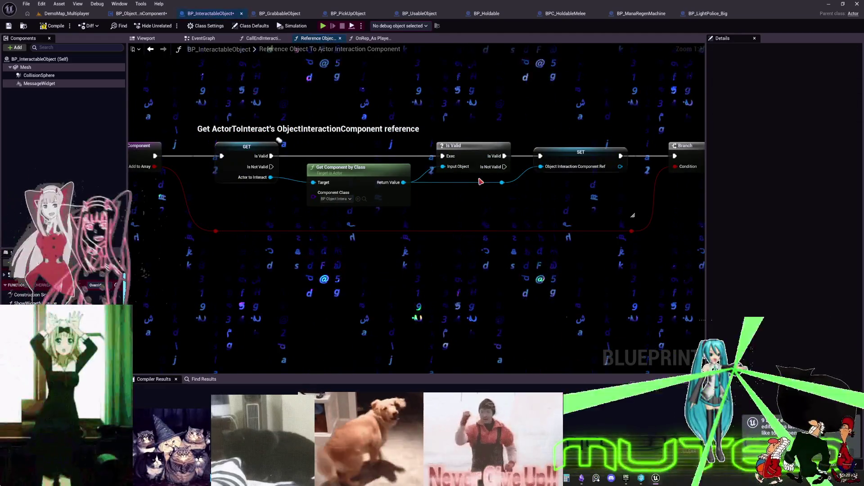
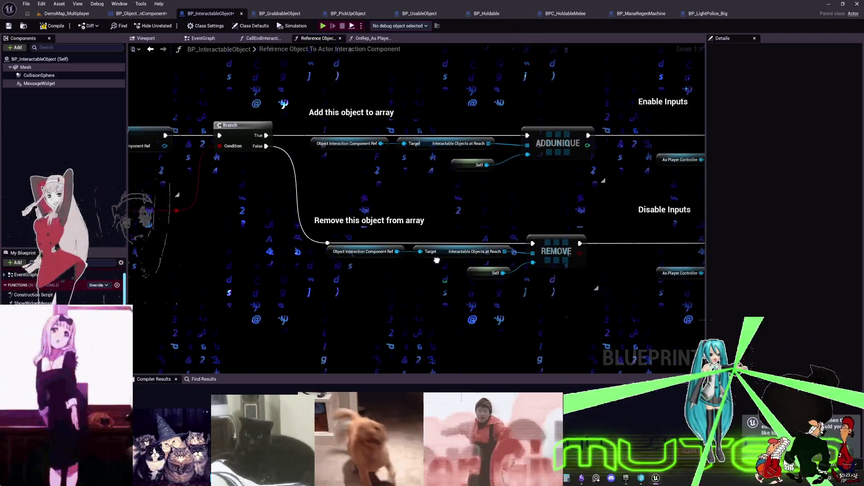
# Inspect the Add this object to array and Remove this object branches in BP_InteractableObject's graph.
pyautogui.moveTo(519, 265); pyautogui.dragTo(526, 202)
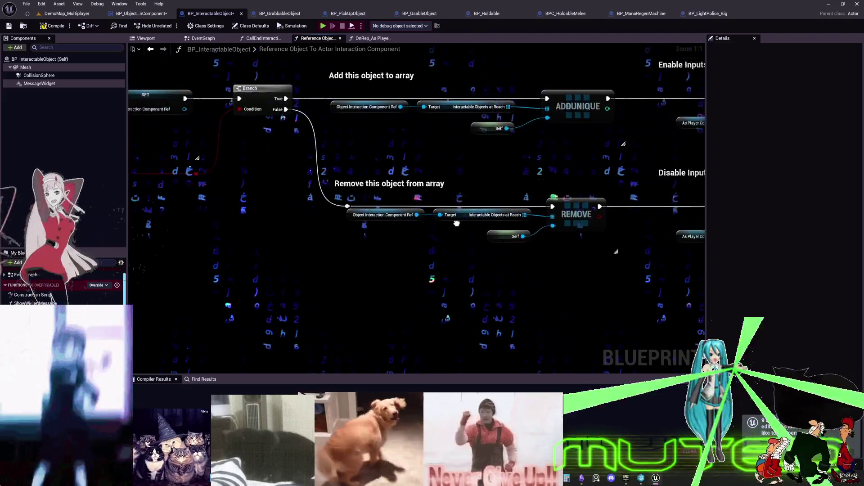
pyautogui.moveTo(461, 243)
pyautogui.mouseDown()
pyautogui.moveTo(452, 177)
pyautogui.moveTo(463, 182)
pyautogui.moveTo(452, 257)
pyautogui.moveTo(488, 185)
pyautogui.moveTo(428, 185)
pyautogui.moveTo(487, 281)
pyautogui.mouseUp()
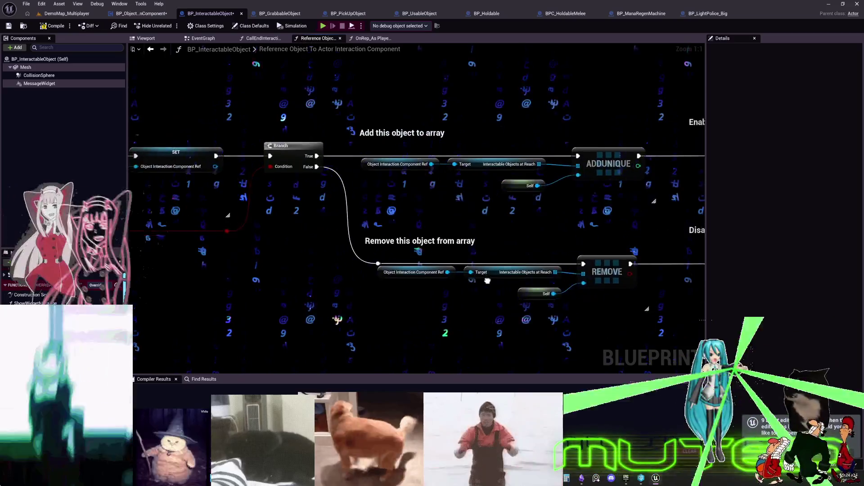
pyautogui.moveTo(514, 224); pyautogui.dragTo(479, 184)
pyautogui.moveTo(497, 137); pyautogui.dragTo(474, 228)
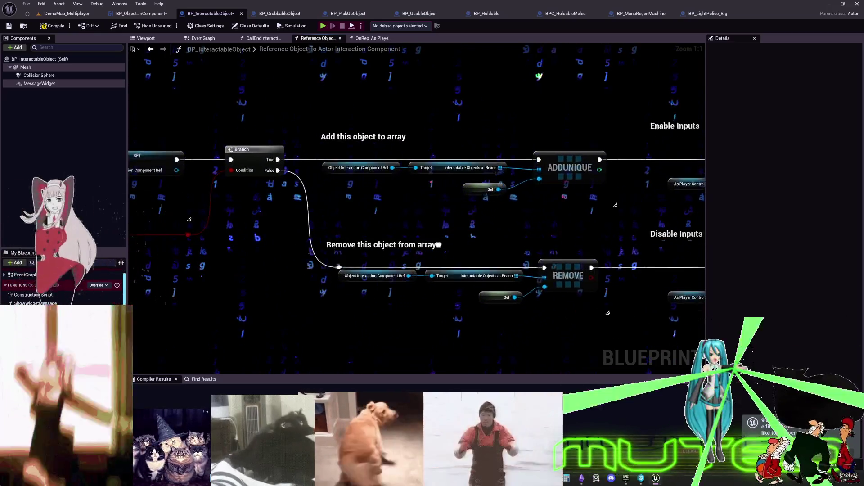
pyautogui.moveTo(410, 272); pyautogui.dragTo(452, 266)
pyautogui.rightClick(453, 266)
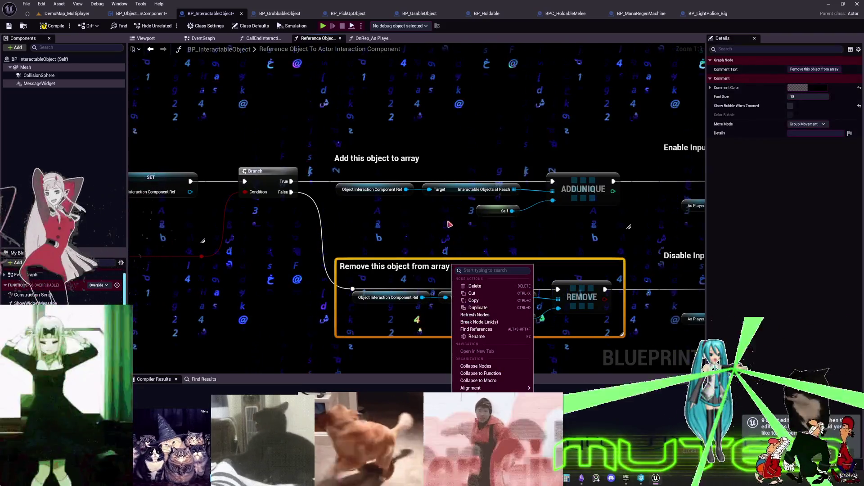
pyautogui.click(358, 128)
pyautogui.click(376, 158)
pyautogui.click(357, 128)
pyautogui.moveTo(357, 128)
pyautogui.mouseDown()
pyautogui.moveTo(560, 145)
pyautogui.moveTo(456, 134)
pyautogui.moveTo(389, 139)
pyautogui.mouseUp()
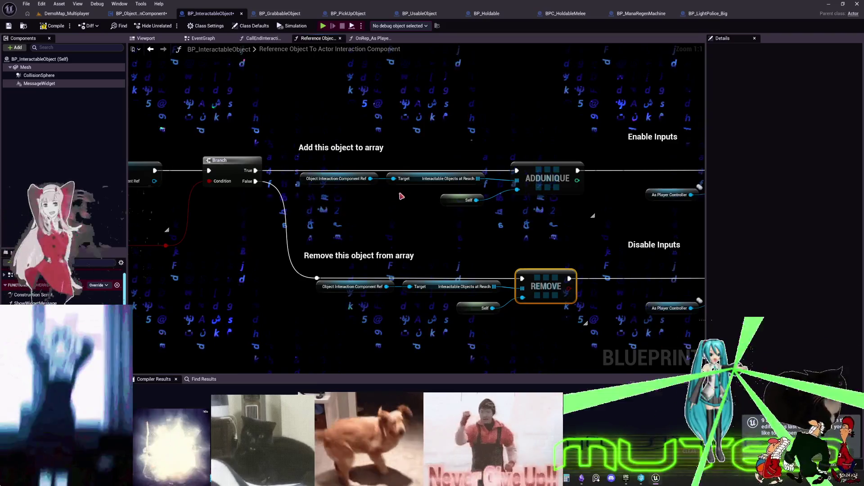
pyautogui.click(158, 25)
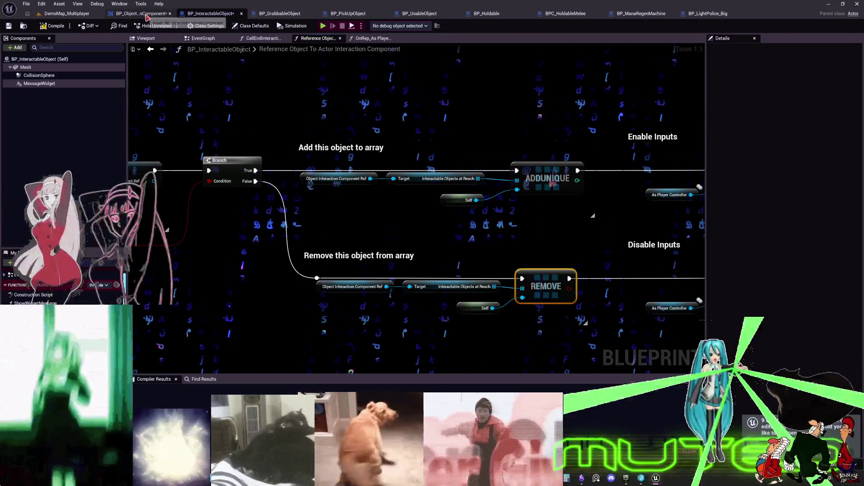
# Review BP_ObjectInteractionComponent's InteractableObjectsAtReach, RPC and Object Inputs sections, then select BP_InteractableObject's CollisionSphere.
pyautogui.click(141, 13)
pyautogui.scroll(2, 352, 198)
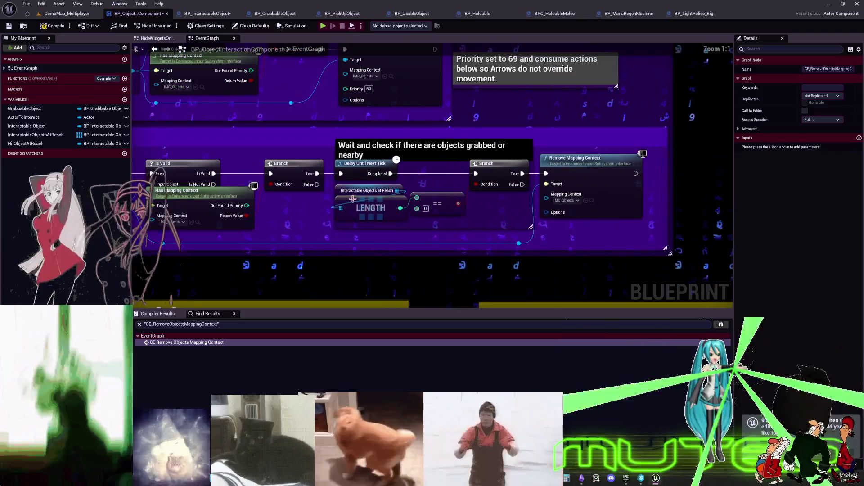
pyautogui.click(344, 191)
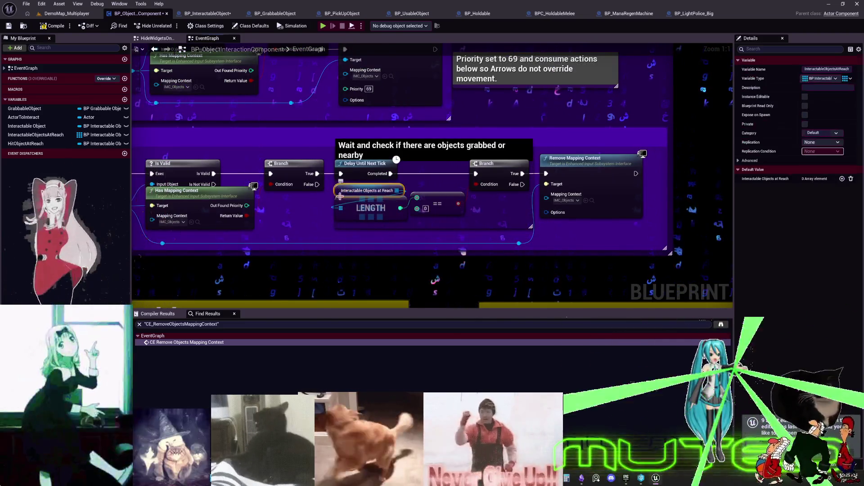
pyautogui.scroll(-6, 345, 198)
pyautogui.moveTo(308, 185); pyautogui.dragTo(277, 110)
pyautogui.scroll(3, 350, 122)
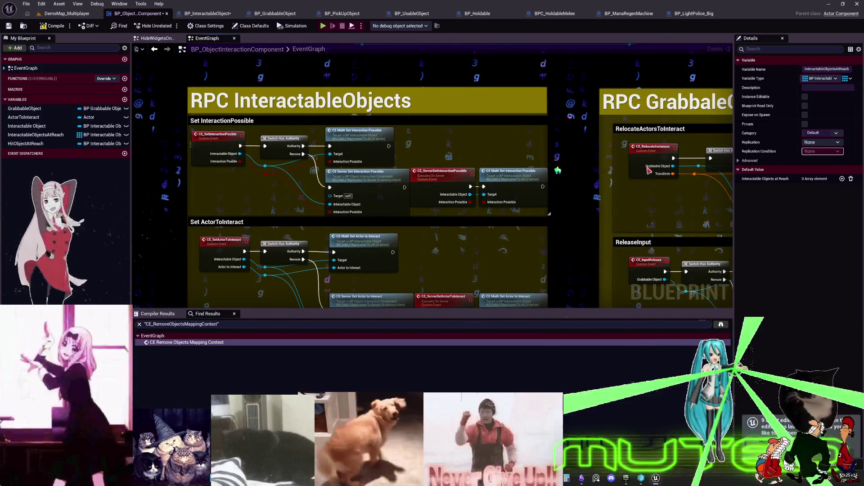
pyautogui.moveTo(558, 170); pyautogui.dragTo(556, 45)
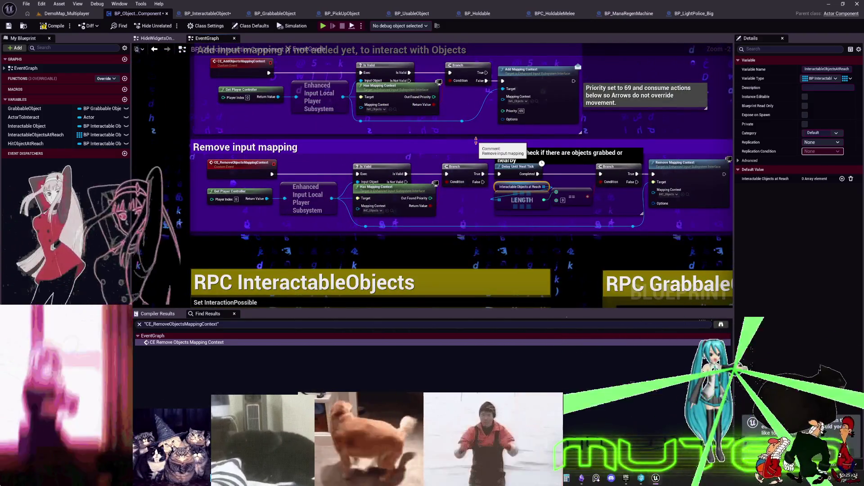
pyautogui.moveTo(475, 141)
pyautogui.mouseDown()
pyautogui.moveTo(470, 272)
pyautogui.moveTo(463, 261)
pyautogui.mouseUp()
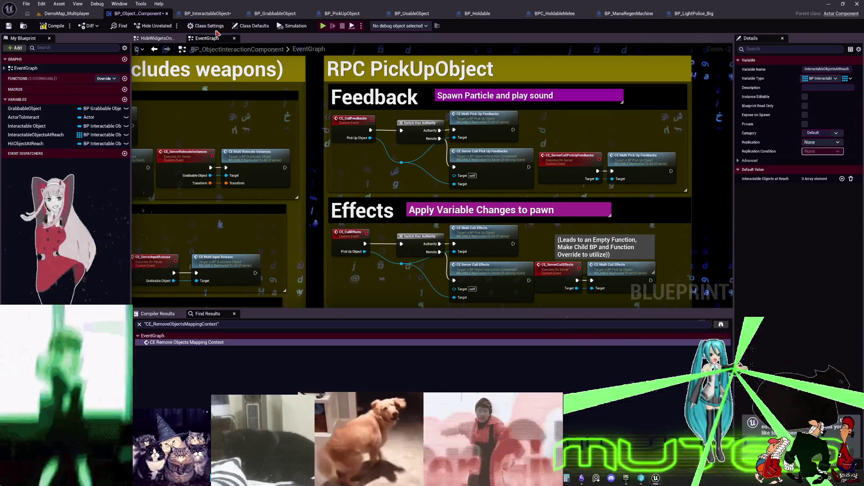
pyautogui.click(208, 13)
pyautogui.click(38, 75)
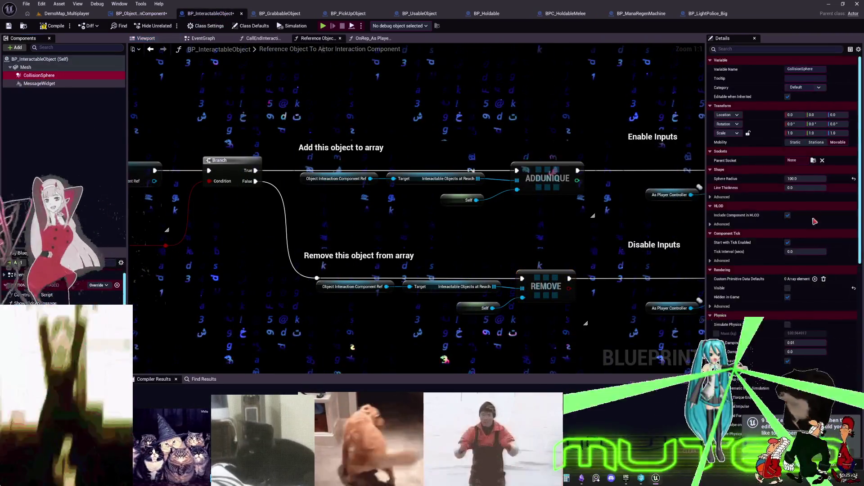
# Expand the CollisionSphere's Collision Presets to show OverlapOnlyPawn.
pyautogui.scroll(-15, 765, 223)
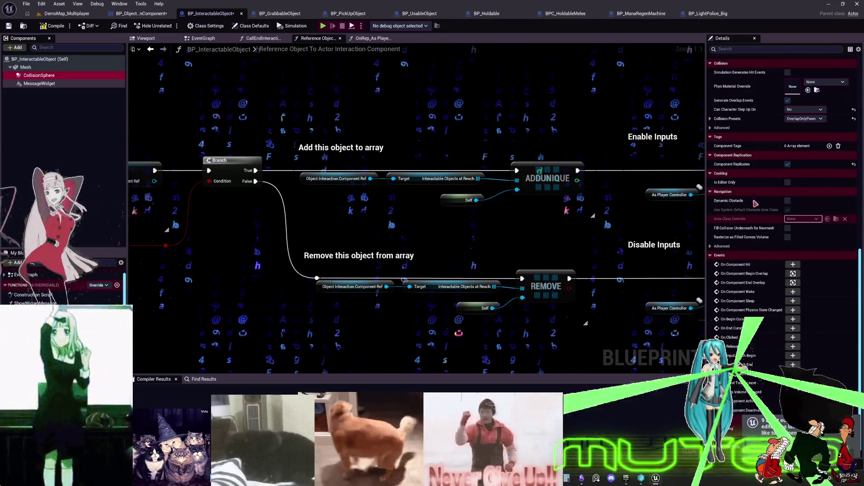
pyautogui.click(712, 119)
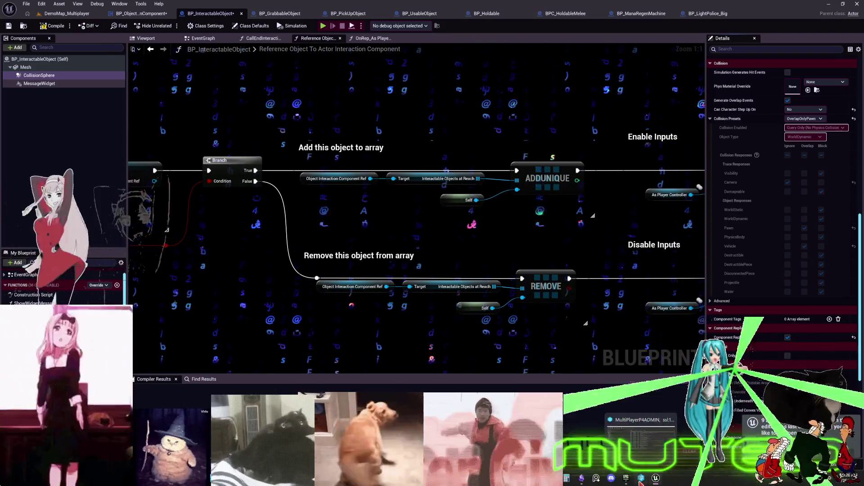
# Duplicate the anim bp card on the TO DO CHART as a new OverlapOnlyPawn card.
pyautogui.moveTo(641, 480)
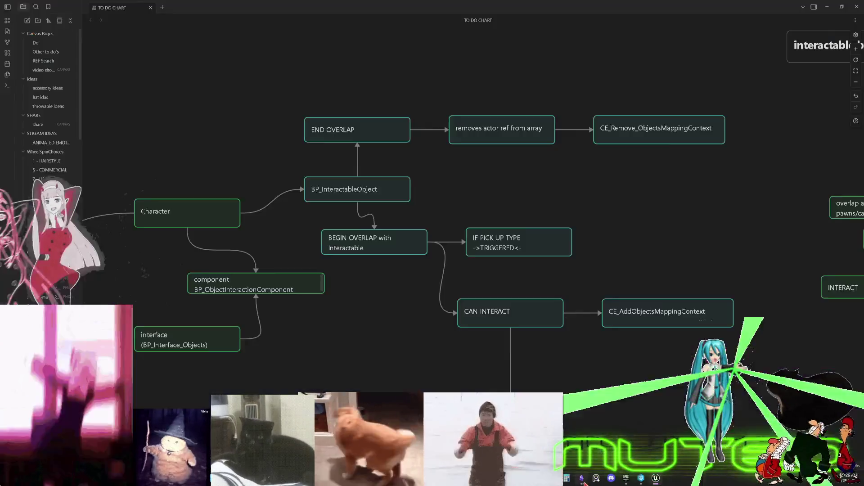
pyautogui.hotkey('alt', 'Tab')
pyautogui.moveTo(277, 216); pyautogui.dragTo(503, 240)
pyautogui.hscroll(2, 450, 207)
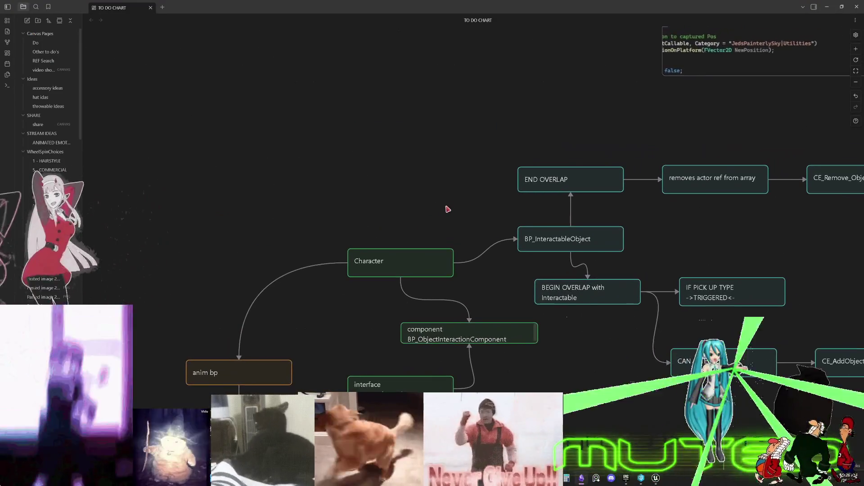
pyautogui.scroll(-2, 382, 340)
pyautogui.scroll(3, 315, 271)
pyautogui.moveTo(174, 411)
pyautogui.mouseDown()
pyautogui.moveTo(445, 253)
pyautogui.moveTo(378, 227)
pyautogui.mouseUp()
pyautogui.doubleClick(376, 226)
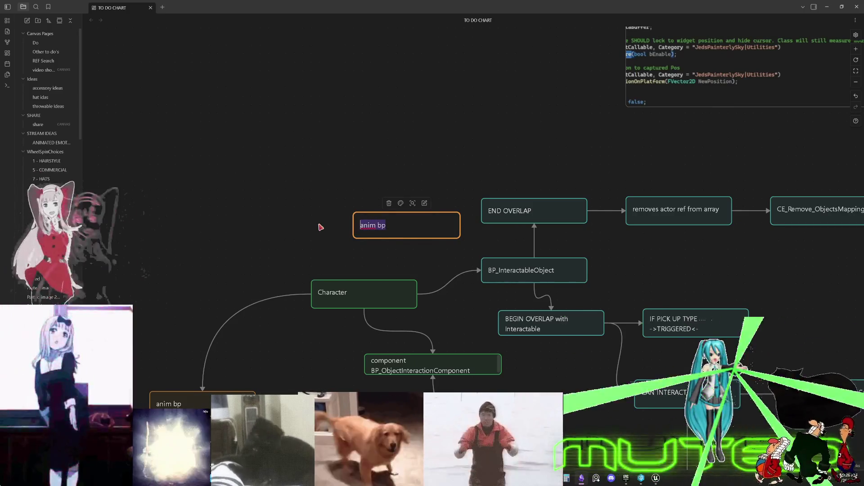
pyautogui.write('oVE')
pyautogui.press('BackSpace')
pyautogui.press('BackSpace')
pyautogui.press('BackSpace')
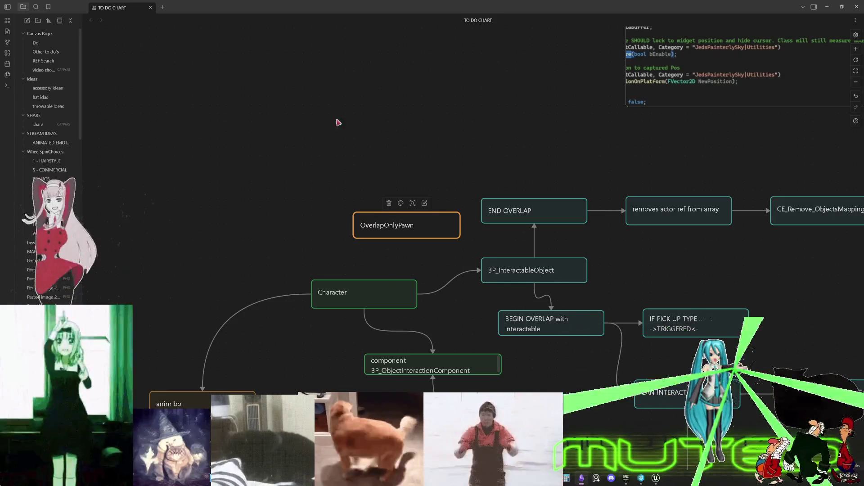
# Colour the OverlapOnlyPawn card purple and link Character to it.
pyautogui.click(401, 203)
pyautogui.click(431, 218)
pyautogui.moveTo(407, 224)
pyautogui.mouseDown()
pyautogui.moveTo(416, 252)
pyautogui.moveTo(436, 260)
pyautogui.moveTo(433, 269)
pyautogui.moveTo(441, 265)
pyautogui.mouseUp()
pyautogui.click(448, 264)
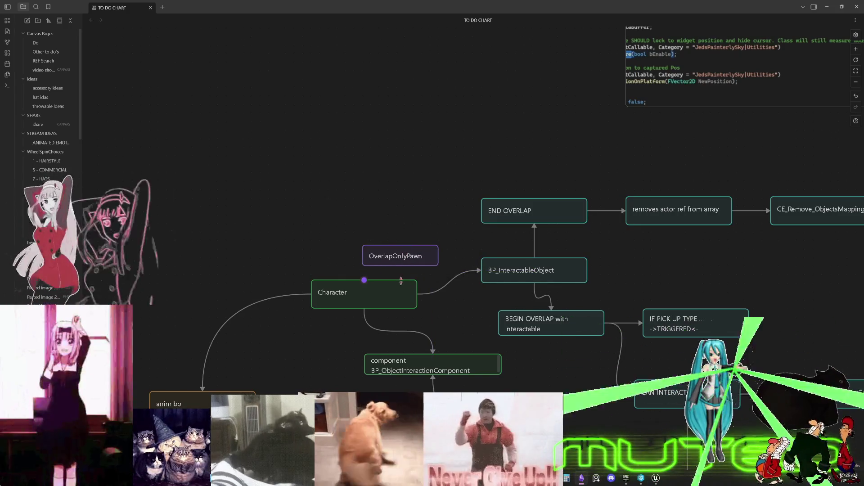
pyautogui.moveTo(365, 282)
pyautogui.mouseDown()
pyautogui.moveTo(464, 225)
pyautogui.moveTo(486, 273)
pyautogui.mouseUp()
# Realign OverlapOnlyPawn, BEGIN OVERLAP, IF PICK UP TYPE, END OVERLAP and the removes-actor-ref cards.
pyautogui.click(534, 274)
pyautogui.hscroll(3, 535, 273)
pyautogui.scroll(-1, 534, 273)
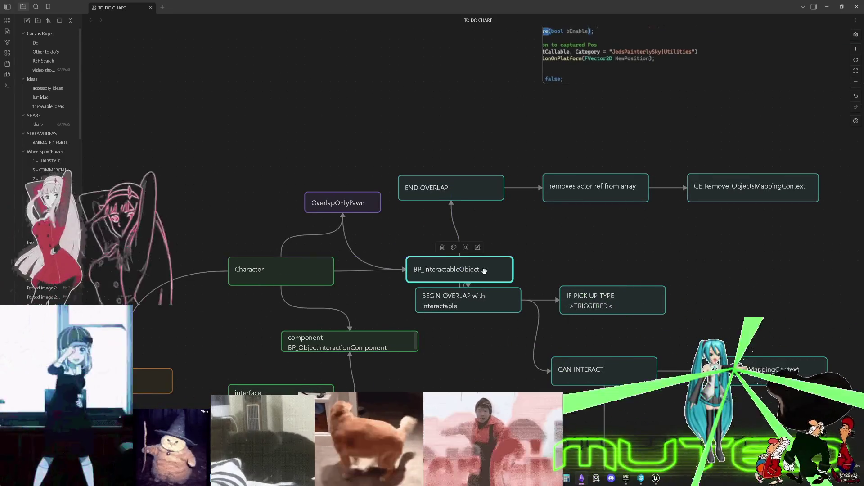
pyautogui.moveTo(340, 203)
pyautogui.mouseDown()
pyautogui.moveTo(357, 236)
pyautogui.moveTo(345, 214)
pyautogui.moveTo(331, 220)
pyautogui.mouseUp()
pyautogui.moveTo(468, 294)
pyautogui.mouseDown()
pyautogui.moveTo(471, 317)
pyautogui.moveTo(456, 323)
pyautogui.moveTo(459, 314)
pyautogui.mouseUp()
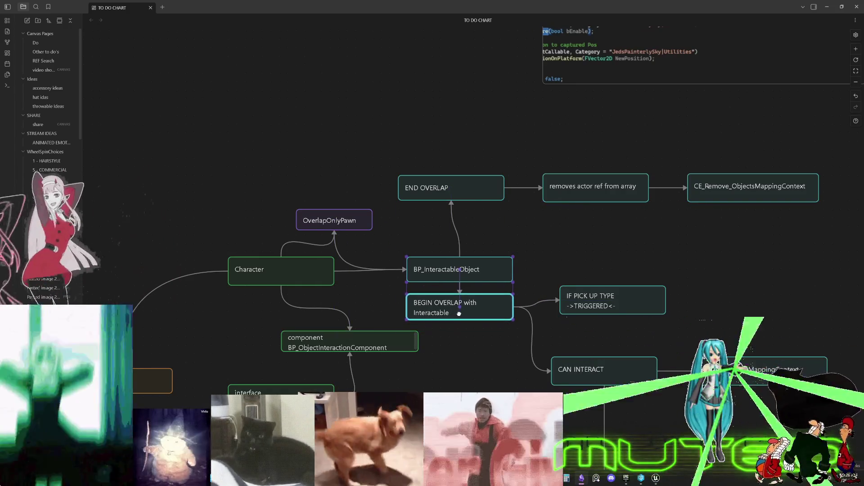
pyautogui.moveTo(613, 308); pyautogui.dragTo(601, 312)
pyautogui.hscroll(5, 580, 302)
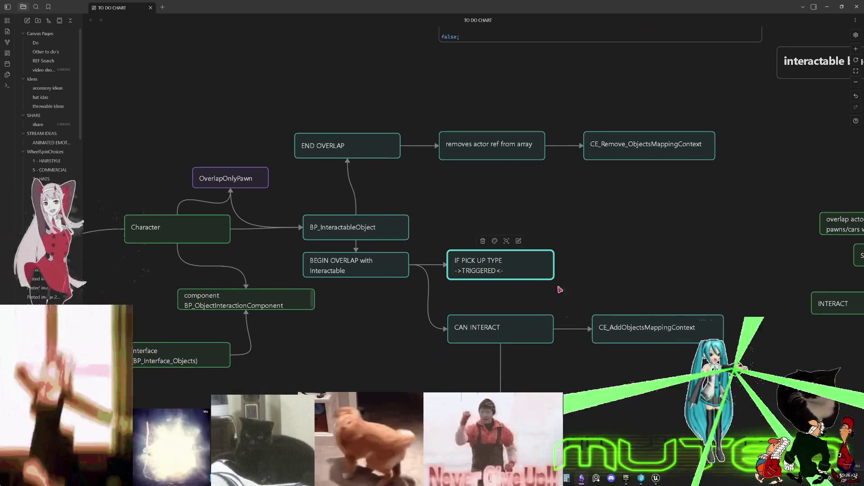
pyautogui.scroll(2, 448, 198)
pyautogui.hscroll(-2, 447, 198)
pyautogui.moveTo(418, 195); pyautogui.dragTo(420, 223)
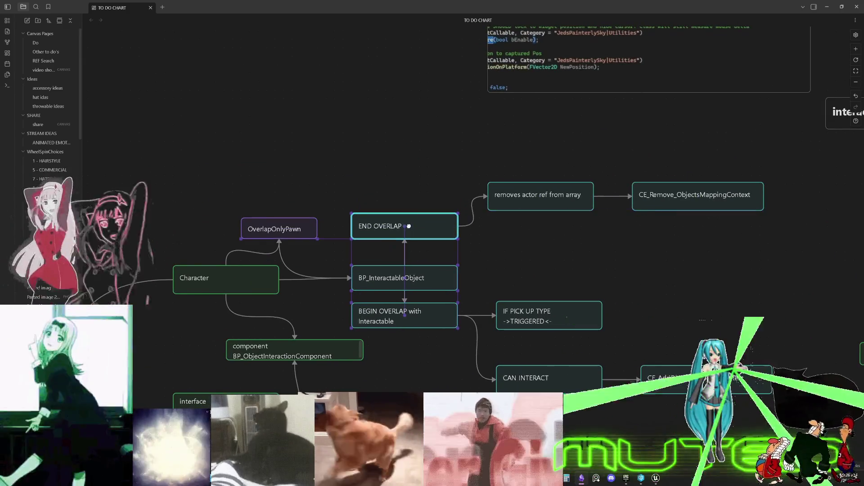
pyautogui.moveTo(518, 197); pyautogui.dragTo(517, 226)
# Move the CE_Remove_ObjectsMappingContext card down onto the END OVERLAP row.
pyautogui.moveTo(675, 205)
pyautogui.mouseDown()
pyautogui.moveTo(676, 226)
pyautogui.moveTo(658, 229)
pyautogui.mouseUp()
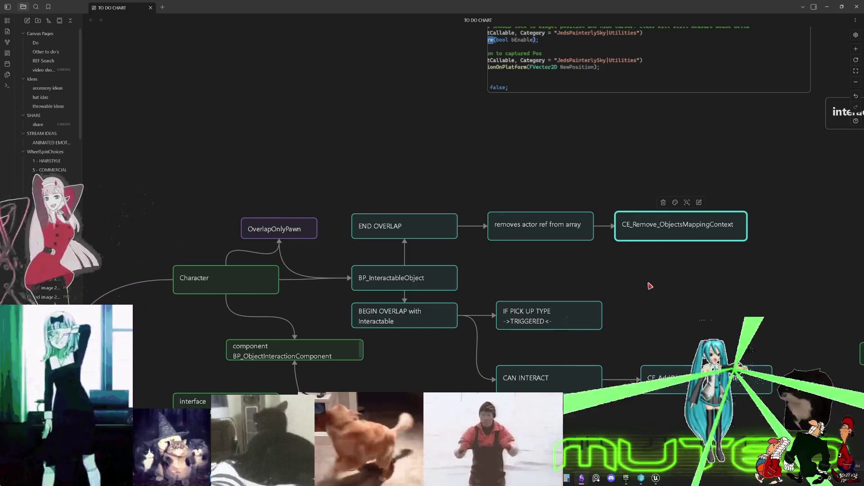
pyautogui.scroll(-5, 650, 286)
# Duplicate the removes actor ref from array card into an adds actor ref card.
pyautogui.moveTo(731, 412)
pyautogui.mouseDown()
pyautogui.moveTo(567, 301)
pyautogui.moveTo(575, 299)
pyautogui.moveTo(576, 425)
pyautogui.mouseUp()
pyautogui.click(526, 103)
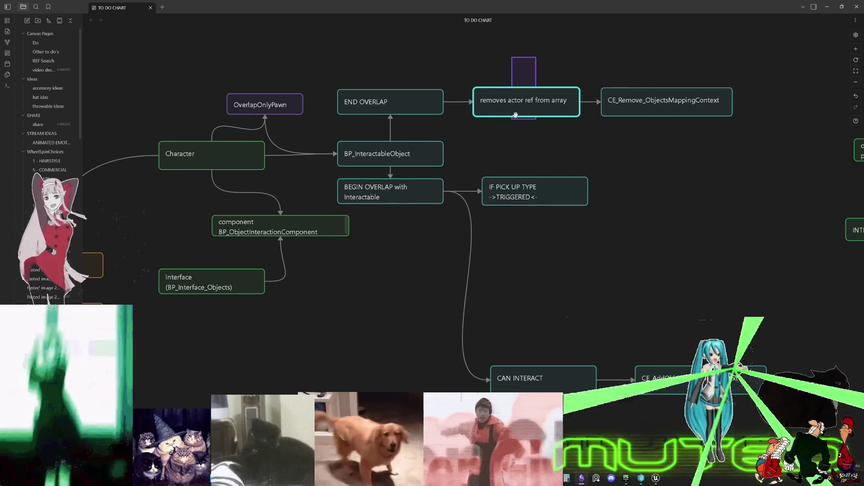
pyautogui.click(522, 260)
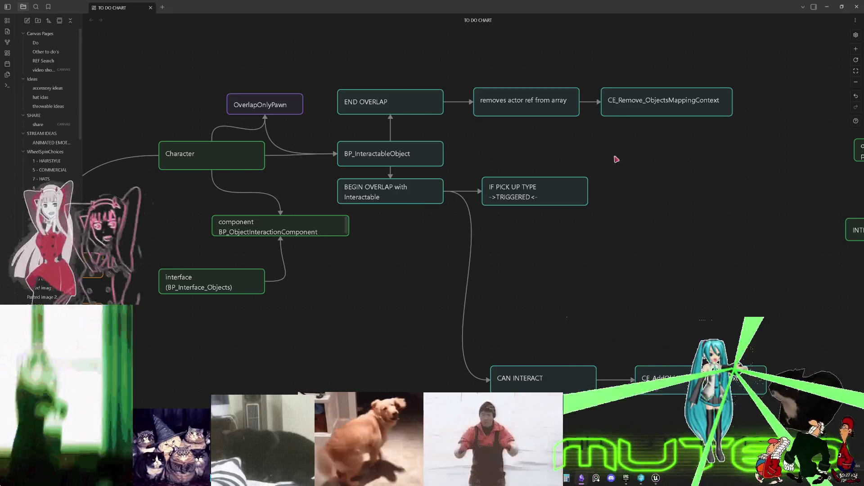
pyautogui.moveTo(540, 113)
pyautogui.mouseDown()
pyautogui.moveTo(489, 265)
pyautogui.moveTo(525, 290)
pyautogui.mouseUp()
pyautogui.doubleClick(526, 290)
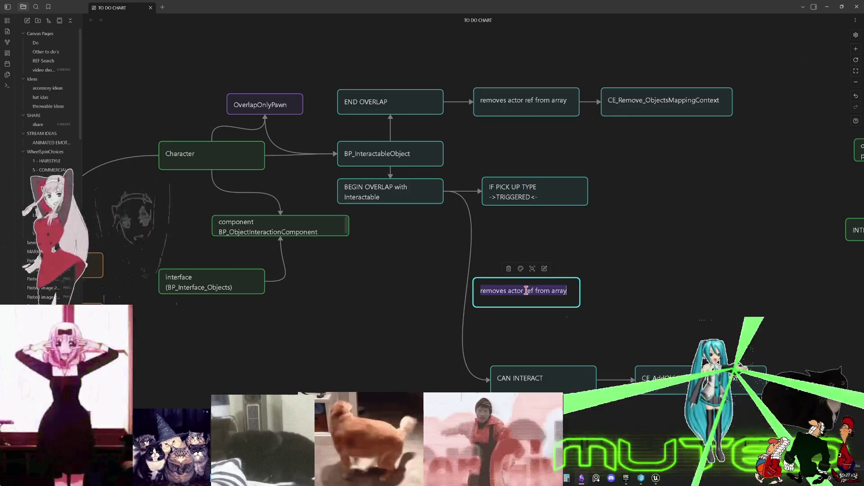
pyautogui.write('adds actor to Array of')
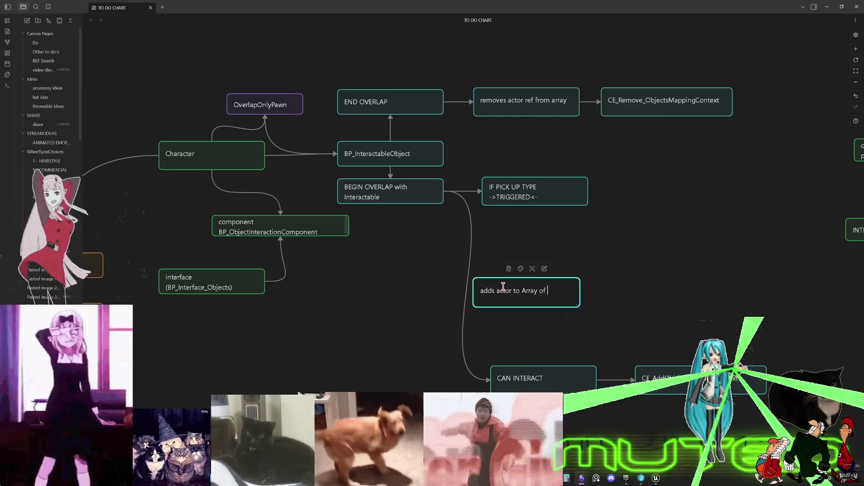
pyautogui.write('ctables')
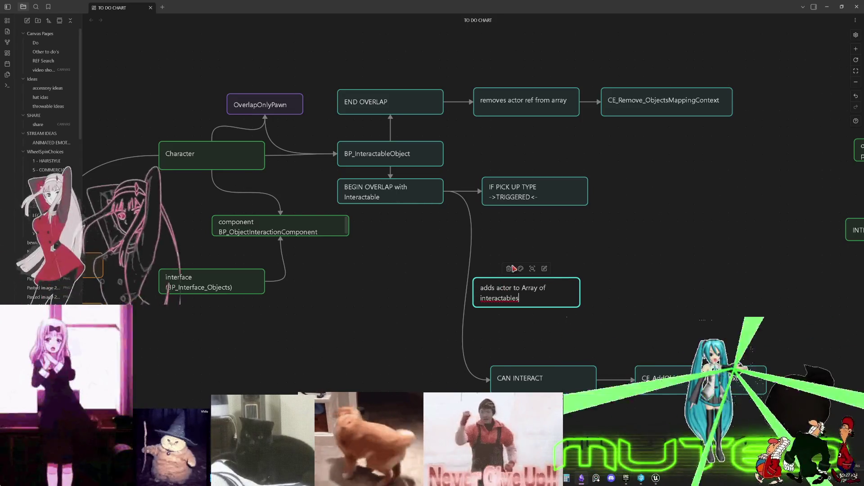
pyautogui.click(668, 271)
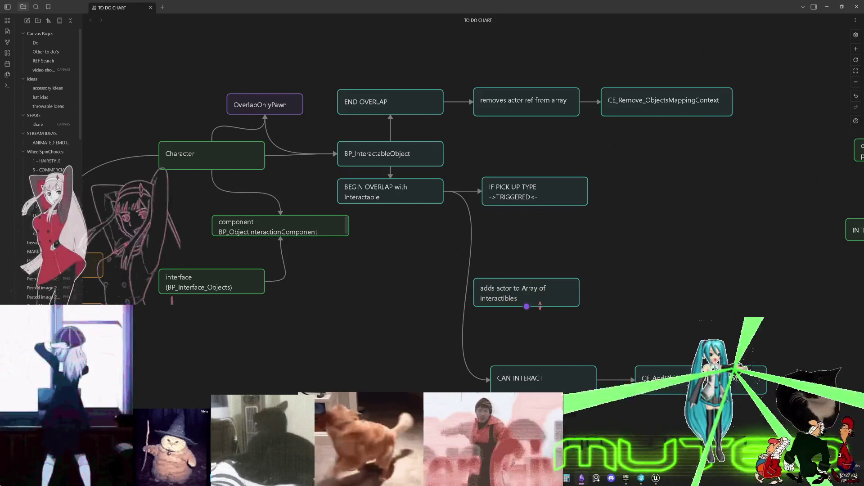
# Correct the spelling of interactibles to interactables on the adds actor card.
pyautogui.doubleClick(536, 297)
pyautogui.rightClick(498, 295)
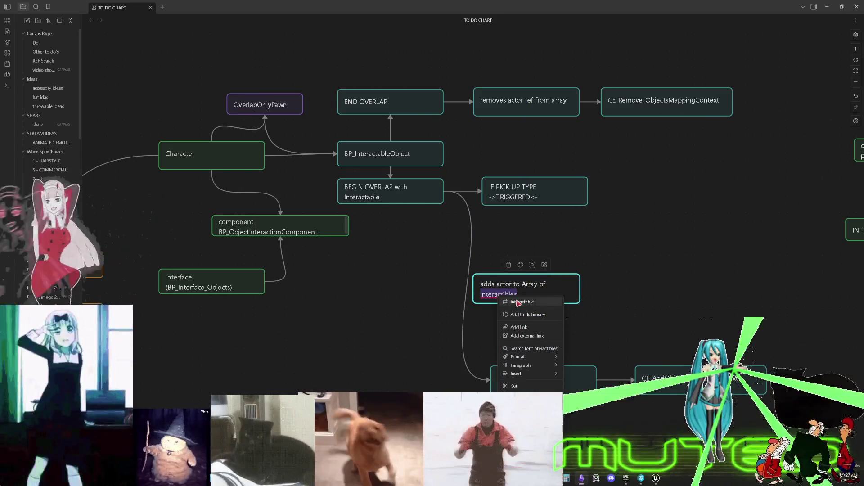
pyautogui.click(518, 302)
pyautogui.write('s')
pyautogui.click(637, 313)
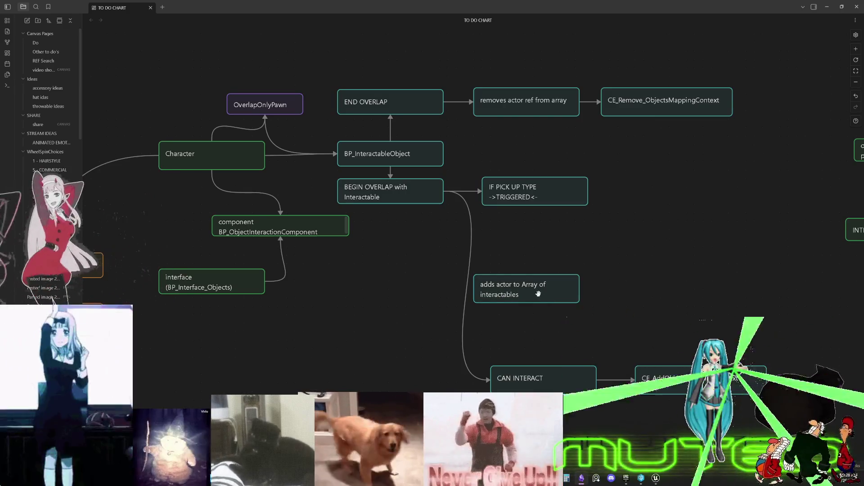
# Chain BEGIN OVERLAP → adds actor card → CAN INTERACT and delete the old direct arrow.
pyautogui.moveTo(444, 192); pyautogui.dragTo(478, 291)
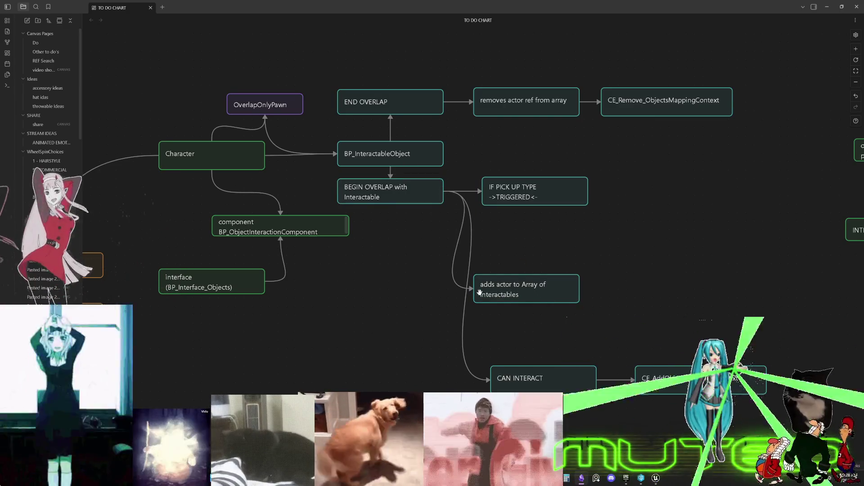
pyautogui.moveTo(526, 304); pyautogui.dragTo(528, 366)
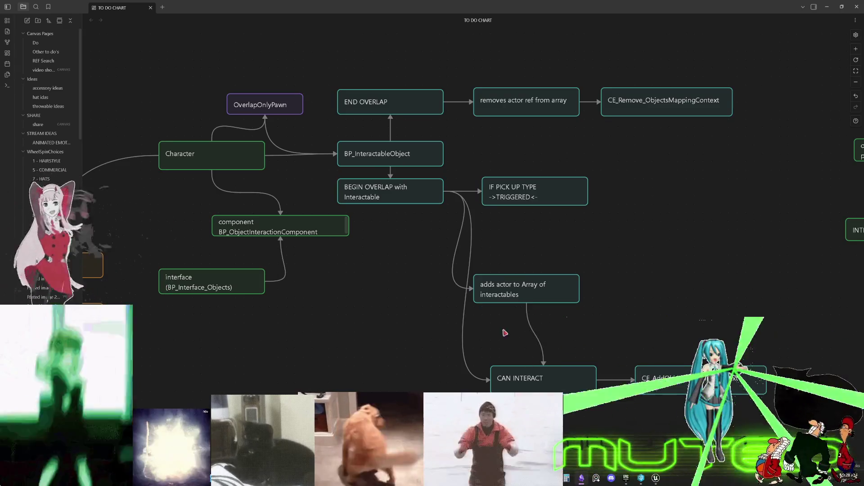
pyautogui.click(462, 315)
pyautogui.press('Delete')
# Regroup the adds actor card, CAN INTERACT and CE_AddObjectsMappingContext into aligned positions.
pyautogui.moveTo(609, 303); pyautogui.dragTo(605, 301)
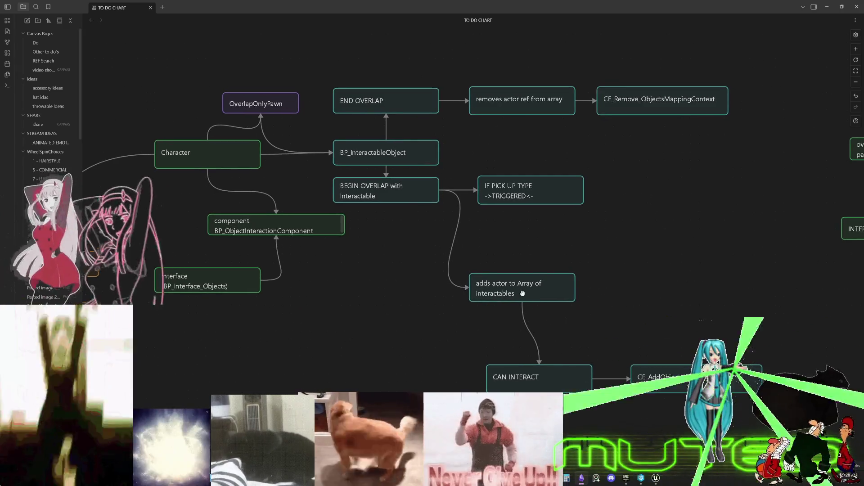
pyautogui.moveTo(522, 292); pyautogui.dragTo(528, 251)
pyautogui.moveTo(540, 376); pyautogui.dragTo(532, 305)
pyautogui.moveTo(667, 382); pyautogui.dragTo(649, 310)
pyautogui.moveTo(584, 307)
pyautogui.mouseDown()
pyautogui.moveTo(598, 270)
pyautogui.moveTo(588, 253)
pyautogui.mouseUp()
pyautogui.moveTo(650, 307)
pyautogui.mouseDown()
pyautogui.moveTo(650, 257)
pyautogui.moveTo(643, 252)
pyautogui.mouseUp()
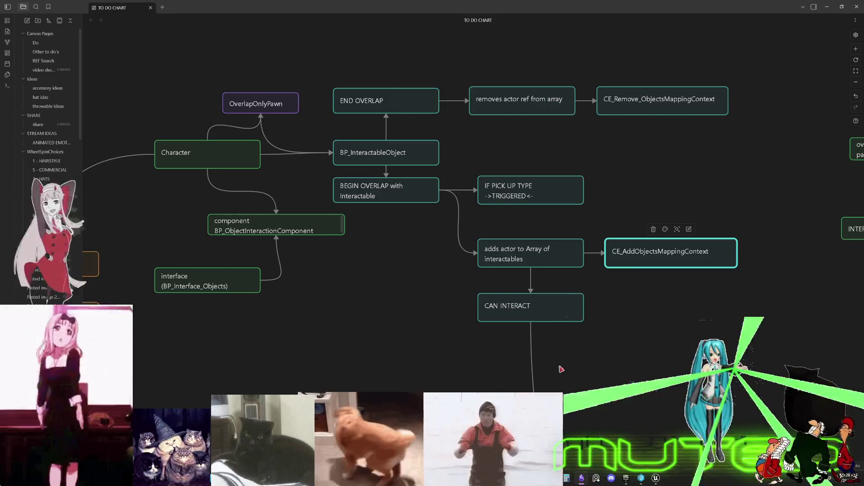
pyautogui.scroll(-4, 558, 351)
pyautogui.moveTo(526, 338); pyautogui.dragTo(527, 216)
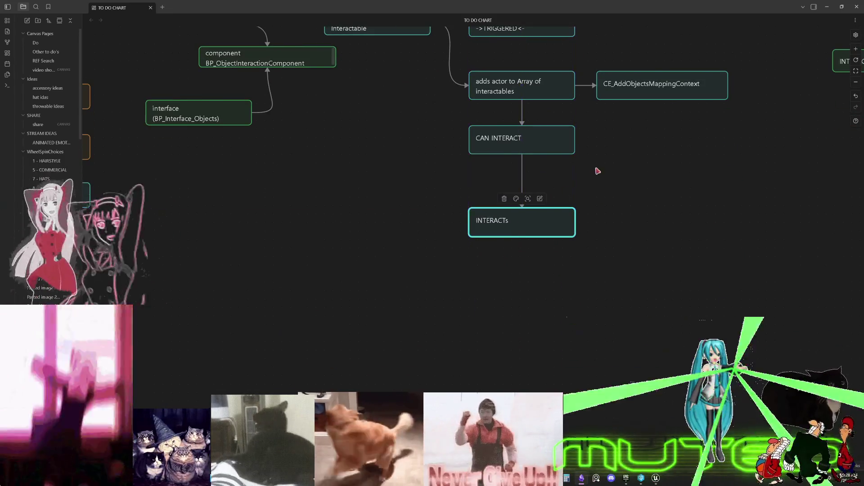
pyautogui.moveTo(597, 171); pyautogui.dragTo(550, 293)
# Rename CAN INTERACT to CAN NOW INTERACT and move INTERACTs up beneath it.
pyautogui.doubleClick(484, 265)
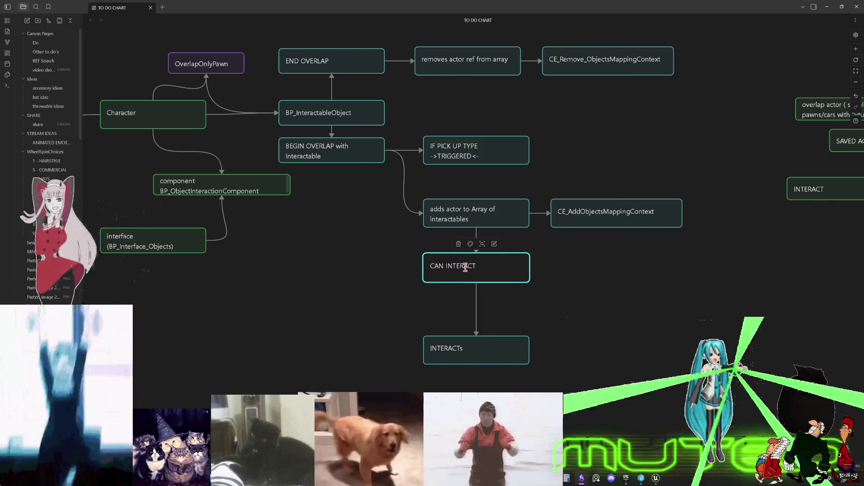
pyautogui.hotkey('ctrl', 'Left')
pyautogui.write('NOW')
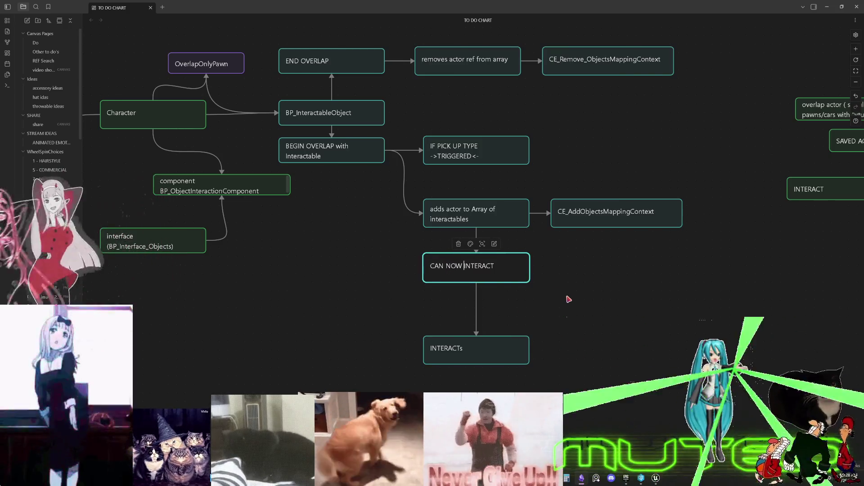
pyautogui.click(568, 300)
pyautogui.moveTo(476, 353); pyautogui.dragTo(477, 312)
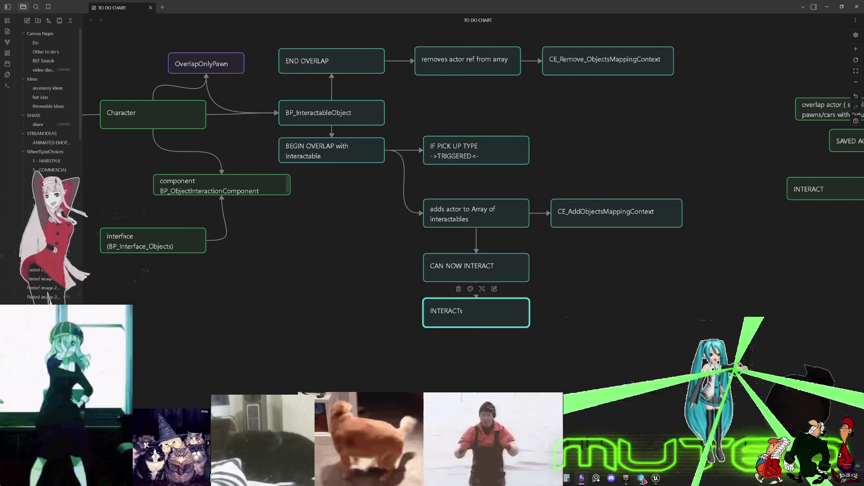
pyautogui.click(659, 447)
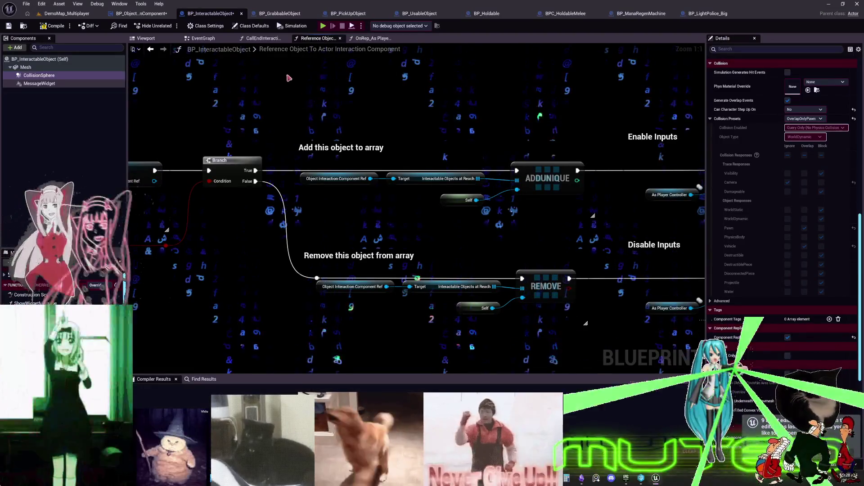
# Go back to the EventGraph and follow CE Interact to its CE_INTERACT event and Set Interaction Possible node.
pyautogui.hotkey('alt', 'Left')
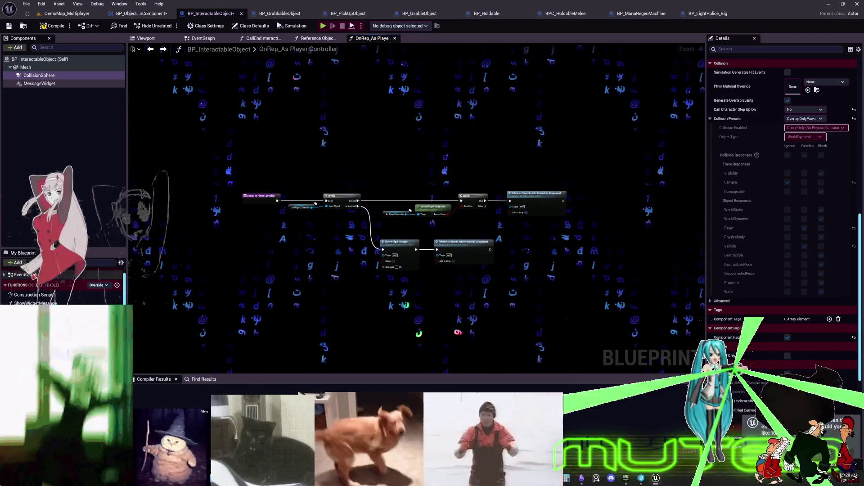
pyautogui.hotkey('alt', 'Left')
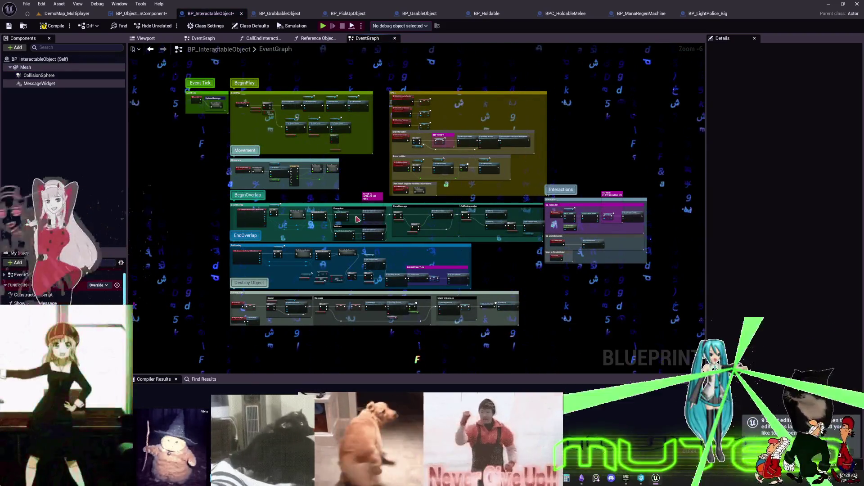
pyautogui.scroll(5, 292, 209)
pyautogui.moveTo(293, 208); pyautogui.dragTo(306, 238)
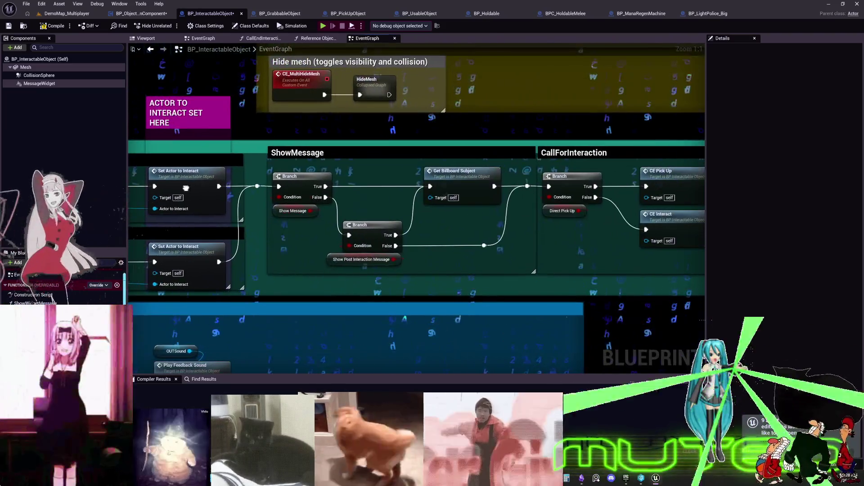
pyautogui.scroll(1, 306, 238)
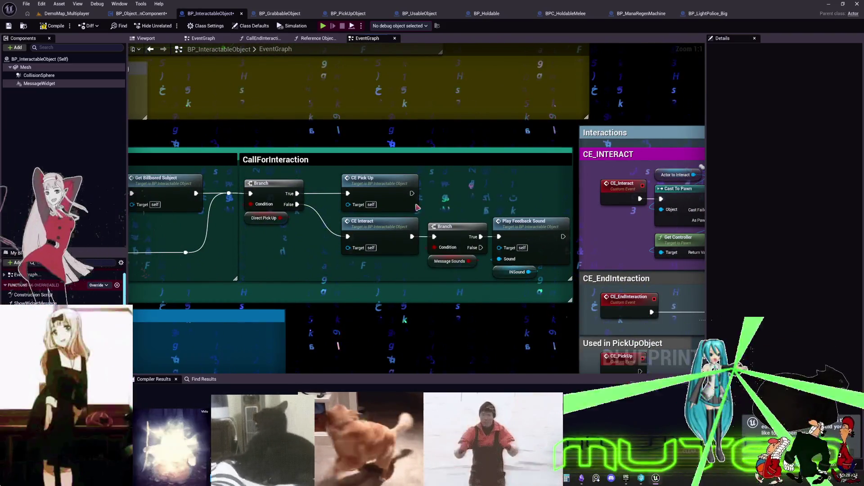
pyautogui.click(357, 225)
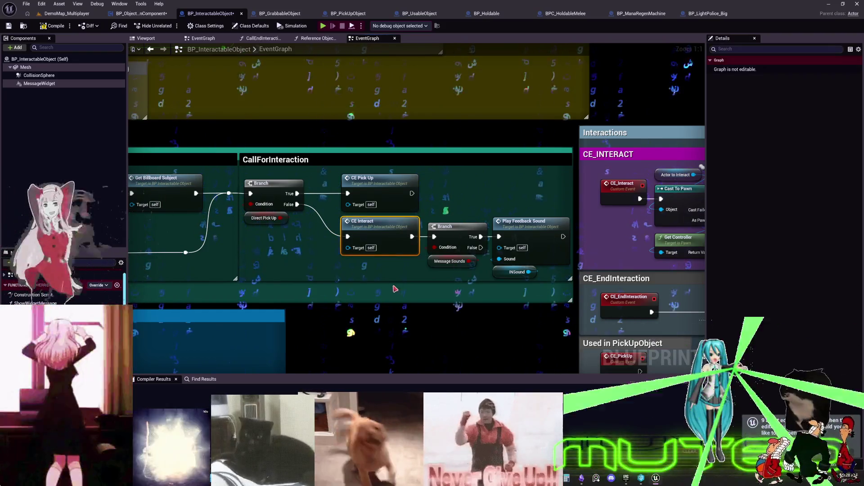
pyautogui.moveTo(308, 225); pyautogui.dragTo(358, 201)
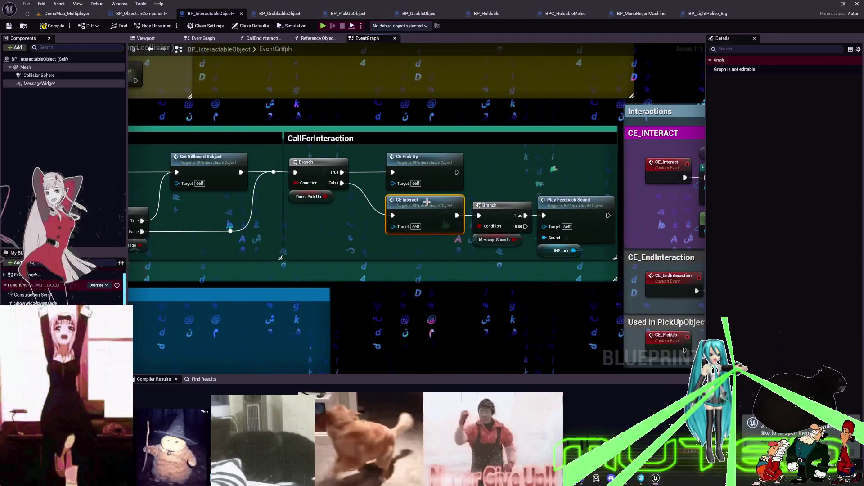
pyautogui.doubleClick(414, 207)
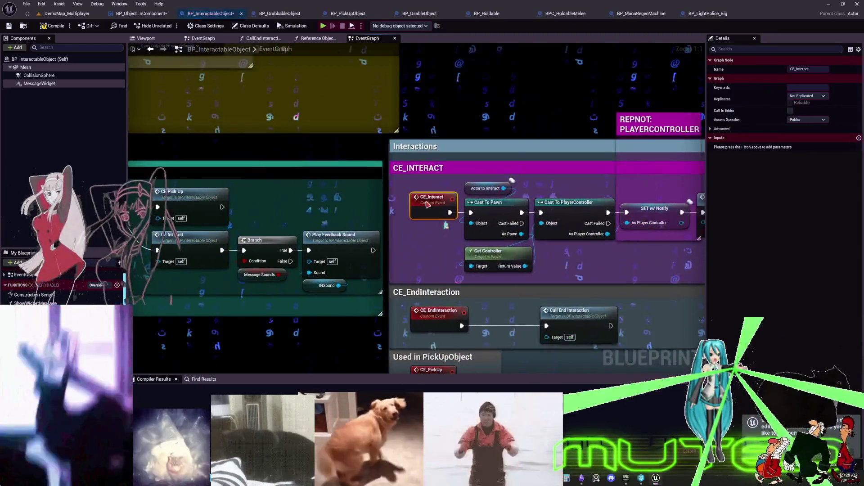
pyautogui.moveTo(539, 188)
pyautogui.mouseDown()
pyautogui.moveTo(242, 168)
pyautogui.moveTo(430, 145)
pyautogui.mouseUp()
pyautogui.click(588, 163)
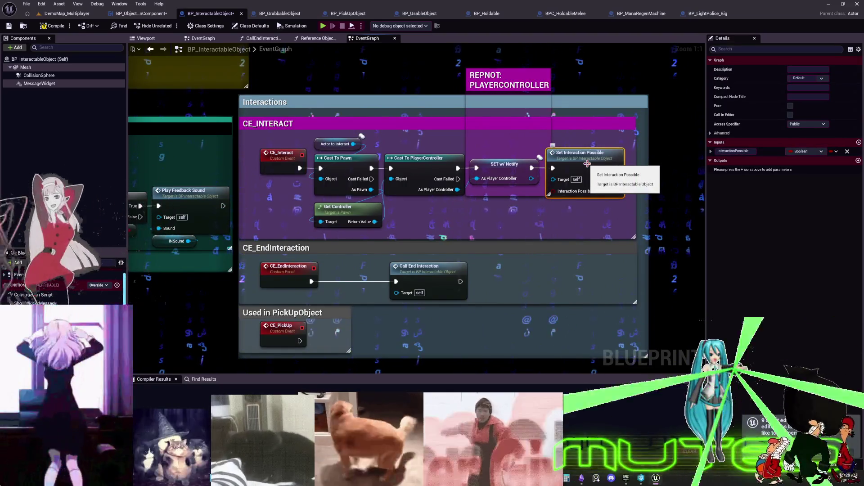
# Look over the BeginOverlap, EndOverlap and RPC sections, then open the SetInteractionPossible function.
pyautogui.scroll(-2, 587, 164)
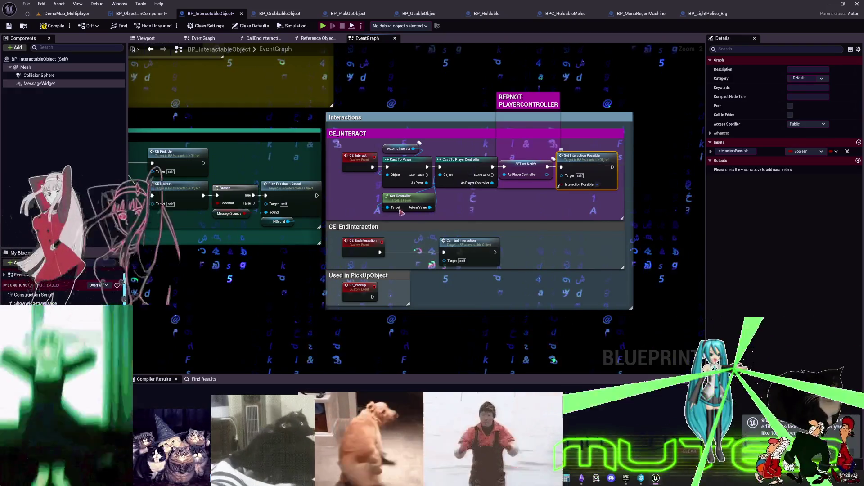
pyautogui.press('Home')
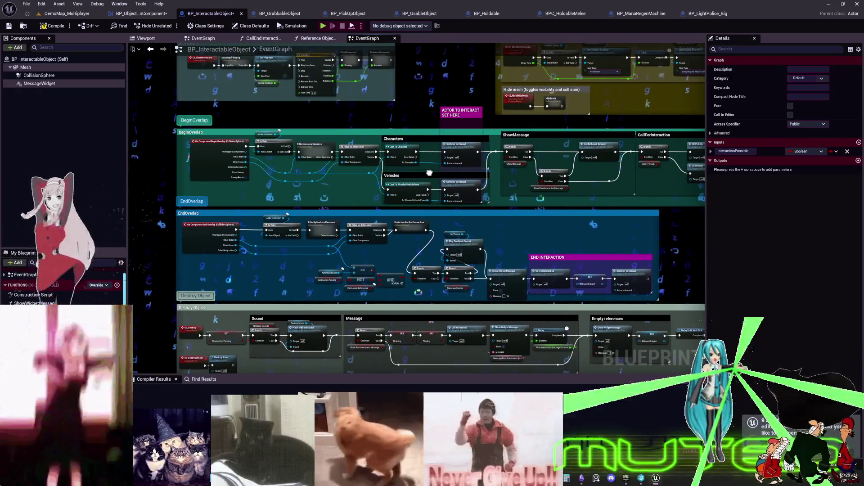
pyautogui.scroll(5, 431, 358)
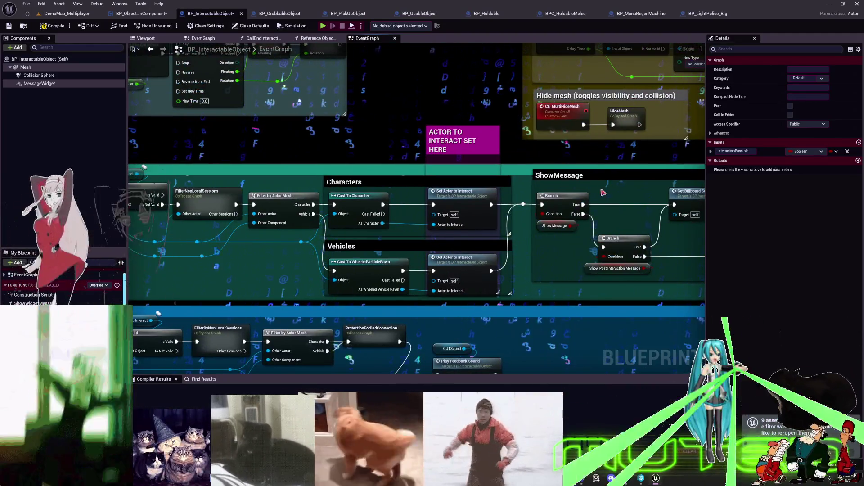
pyautogui.moveTo(603, 192)
pyautogui.mouseDown()
pyautogui.moveTo(450, 219)
pyautogui.moveTo(423, 370)
pyautogui.mouseUp()
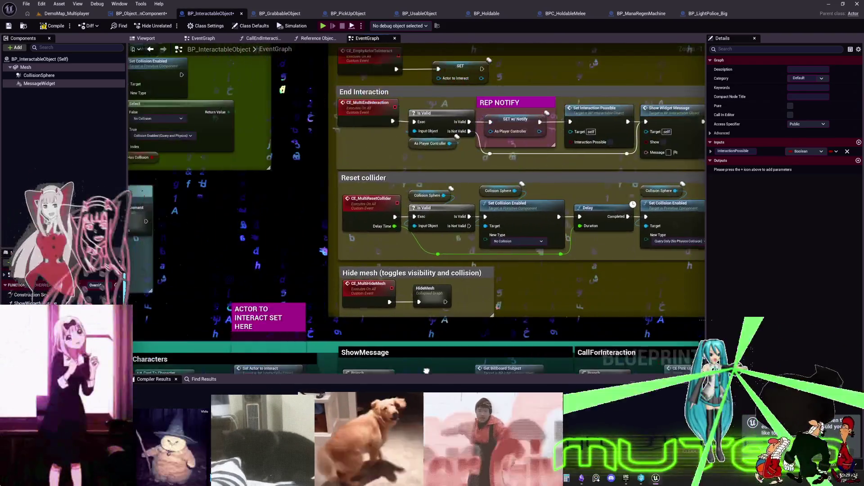
pyautogui.moveTo(506, 58); pyautogui.dragTo(506, 165)
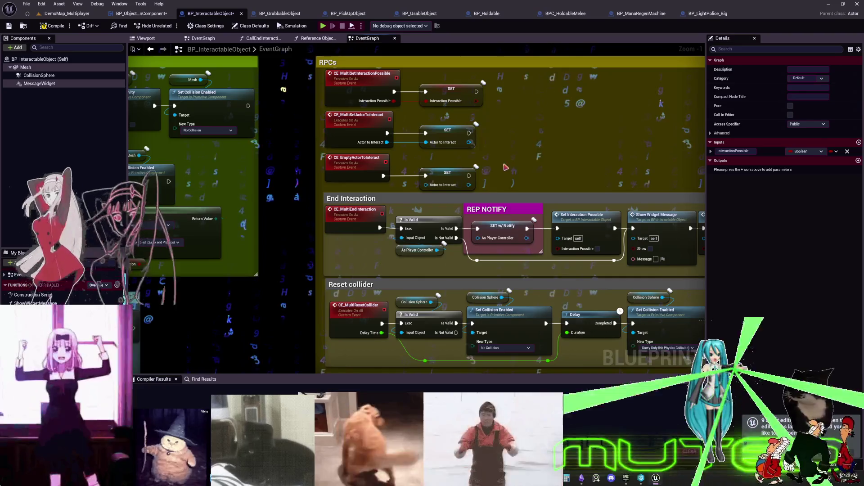
pyautogui.moveTo(533, 266)
pyautogui.mouseDown()
pyautogui.moveTo(382, 266)
pyautogui.moveTo(578, 323)
pyautogui.mouseUp()
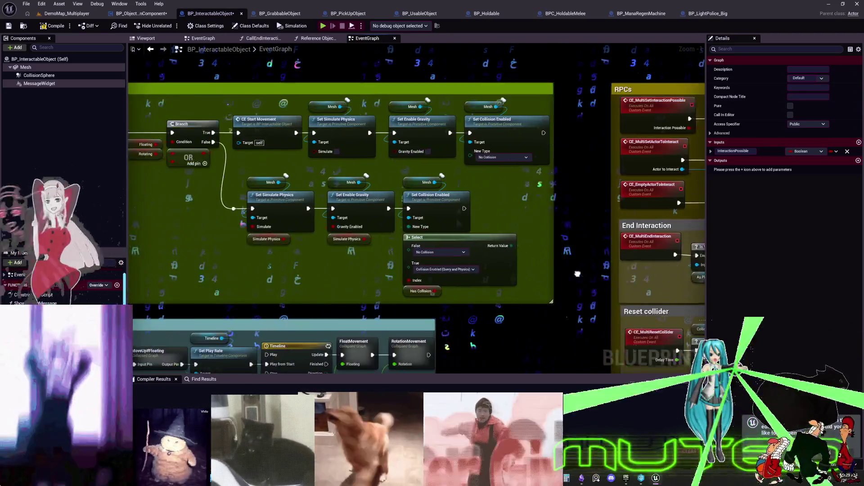
pyautogui.moveTo(588, 273)
pyautogui.mouseDown()
pyautogui.moveTo(782, 240)
pyautogui.moveTo(561, 354)
pyautogui.moveTo(834, 151)
pyautogui.moveTo(568, 173)
pyautogui.mouseUp()
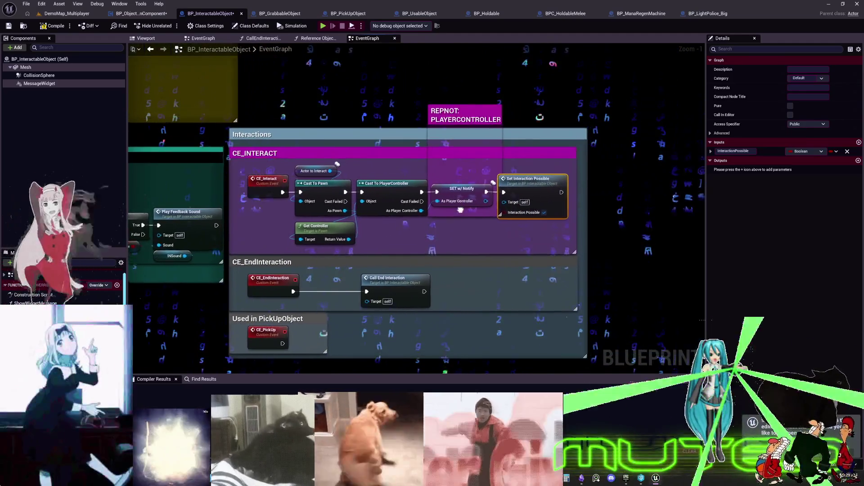
pyautogui.doubleClick(536, 191)
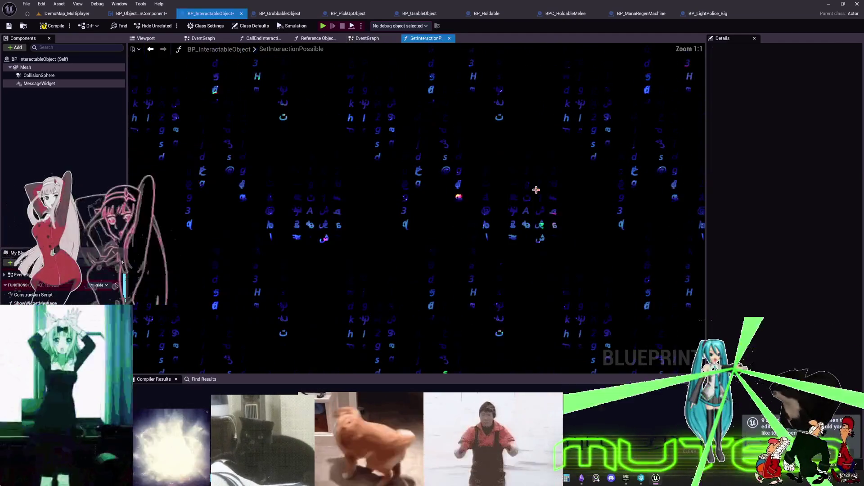
# In BP_ObjectInteractionComponent, survey the Event Tick, RPC InteractableObjects and RPC GrabbaleObjects sections.
pyautogui.click(153, 14)
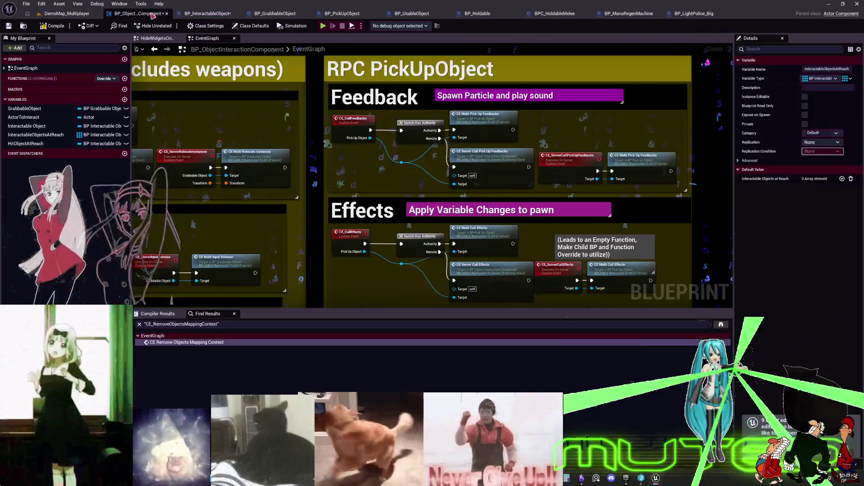
pyautogui.scroll(-5, 474, 183)
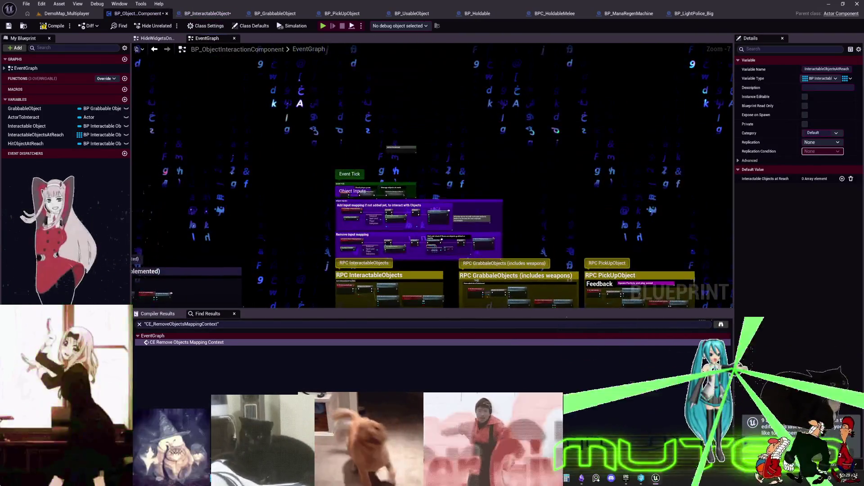
pyautogui.scroll(5, 488, 248)
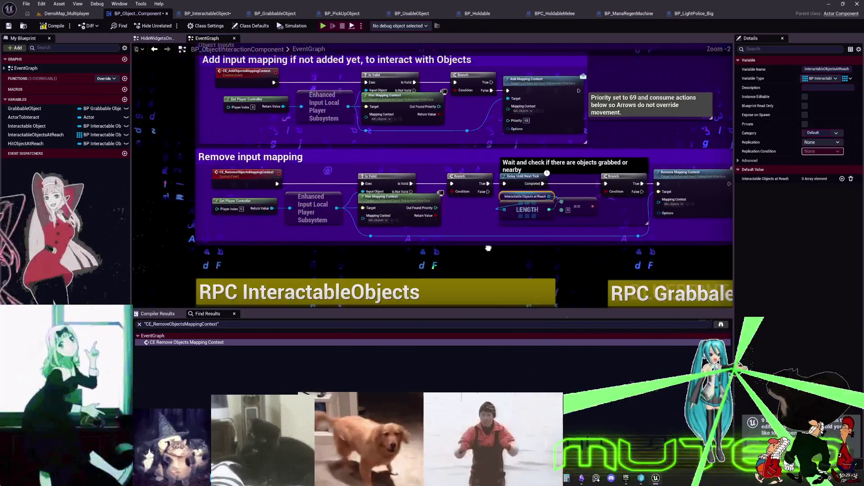
pyautogui.moveTo(488, 248); pyautogui.dragTo(501, 348)
pyautogui.moveTo(499, 180)
pyautogui.mouseDown()
pyautogui.moveTo(499, 112)
pyautogui.moveTo(499, 196)
pyautogui.moveTo(500, 46)
pyautogui.mouseUp()
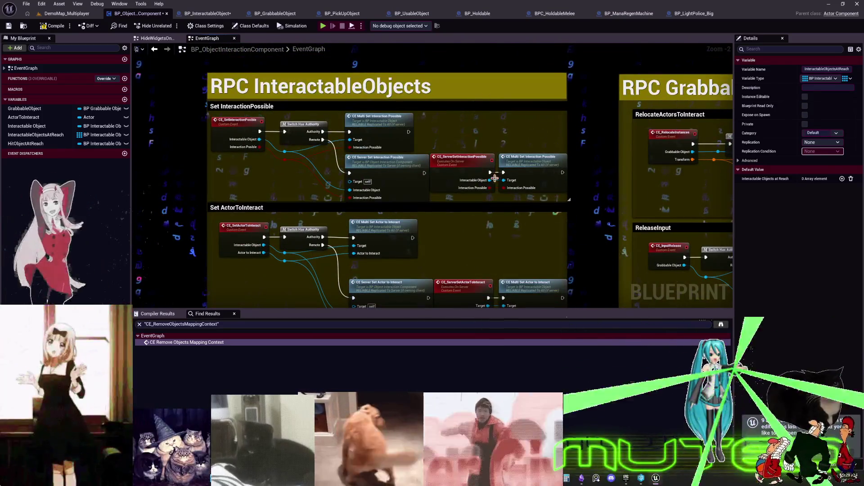
pyautogui.moveTo(602, 236); pyautogui.dragTo(420, 256)
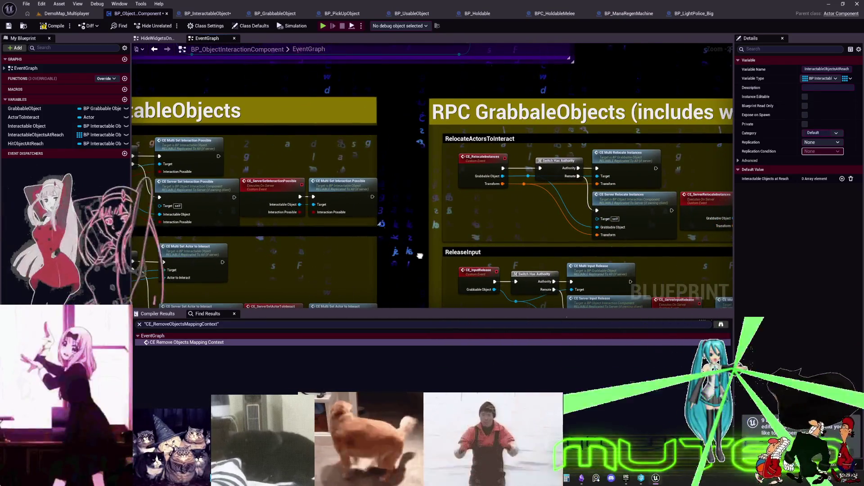
pyautogui.scroll(-5, 407, 238)
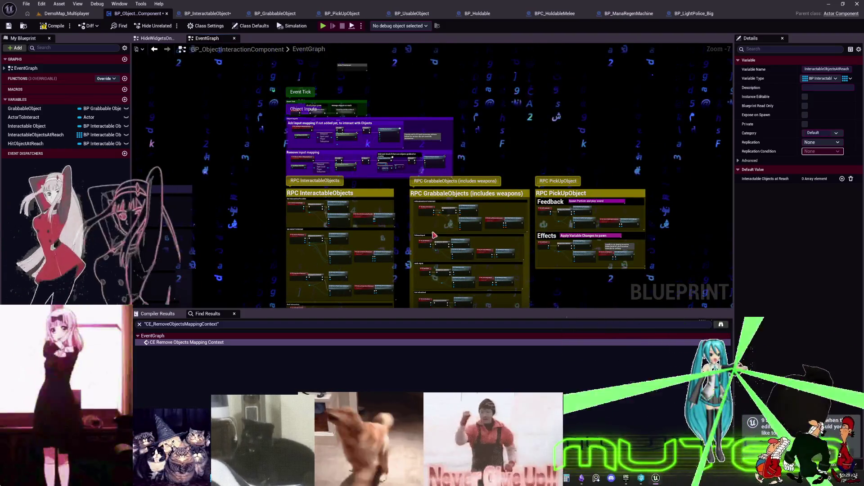
pyautogui.scroll(3, 533, 219)
# Browse the Set ActorToInteract, Destroy, Hide mesh and Grab Input sections, then select CE_SetInteractionPossible.
pyautogui.moveTo(148, 233)
pyautogui.mouseDown()
pyautogui.moveTo(182, 215)
pyautogui.moveTo(546, 199)
pyautogui.mouseUp()
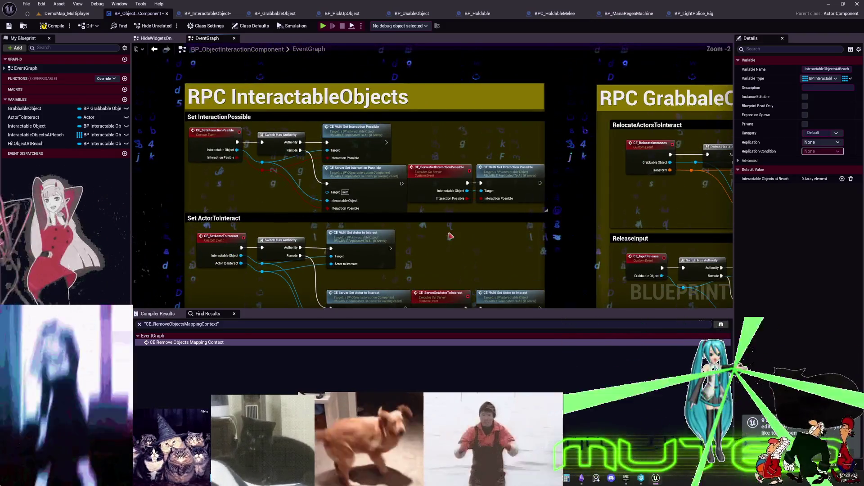
pyautogui.moveTo(480, 248); pyautogui.dragTo(487, 27)
pyautogui.moveTo(526, 290)
pyautogui.mouseDown()
pyautogui.moveTo(517, 249)
pyautogui.moveTo(523, 75)
pyautogui.mouseUp()
pyautogui.moveTo(518, 262); pyautogui.dragTo(518, 32)
pyautogui.moveTo(496, 270)
pyautogui.mouseDown()
pyautogui.moveTo(495, 112)
pyautogui.moveTo(477, 153)
pyautogui.moveTo(475, 267)
pyautogui.mouseUp()
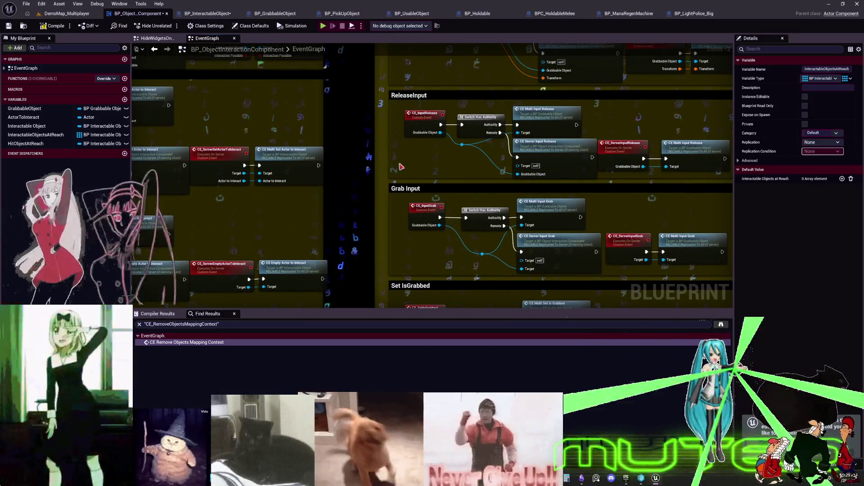
pyautogui.moveTo(396, 163)
pyautogui.mouseDown()
pyautogui.moveTo(381, 293)
pyautogui.moveTo(674, 255)
pyautogui.mouseUp()
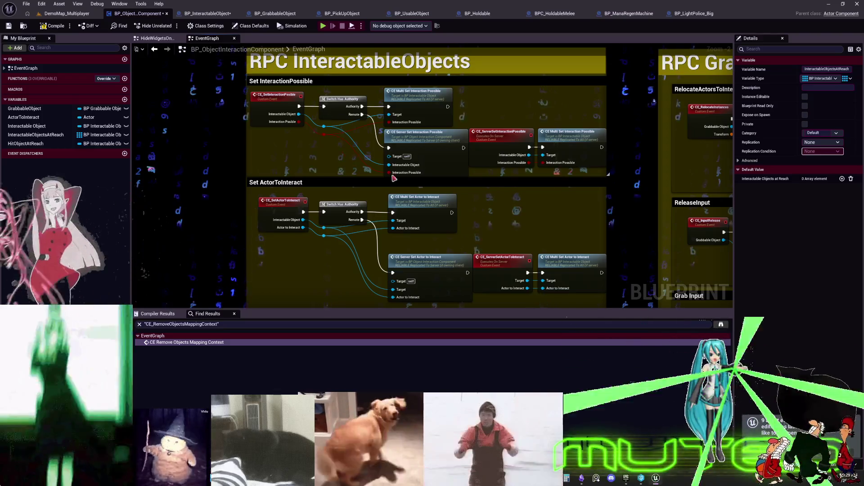
pyautogui.scroll(1, 432, 148)
pyautogui.click(261, 95)
pyautogui.scroll(1, 432, 146)
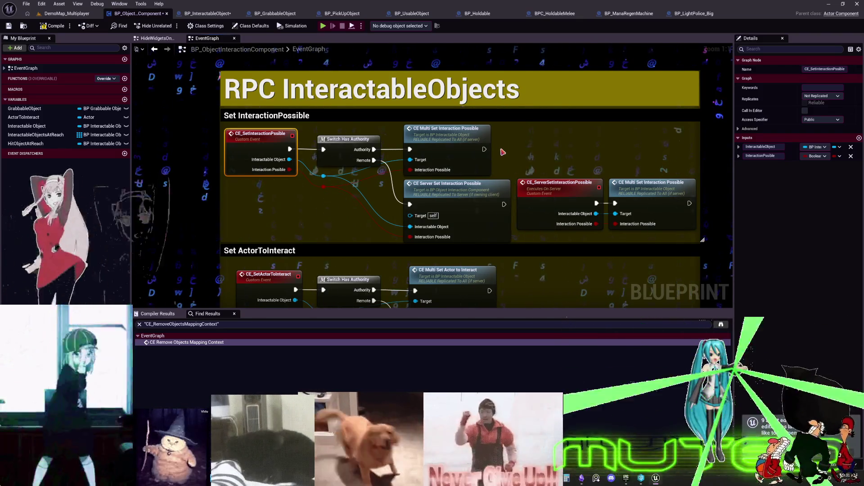
# Look over the Set ActorToInteract, Grab Input and add/remove input mapping sections before moving to the level editor.
pyautogui.scroll(-2, 503, 152)
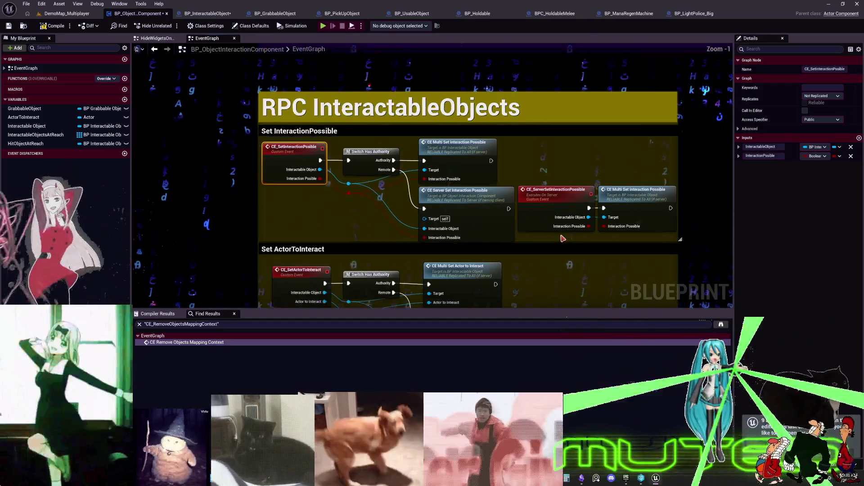
pyautogui.scroll(2, 515, 196)
pyautogui.moveTo(514, 197); pyautogui.dragTo(532, 80)
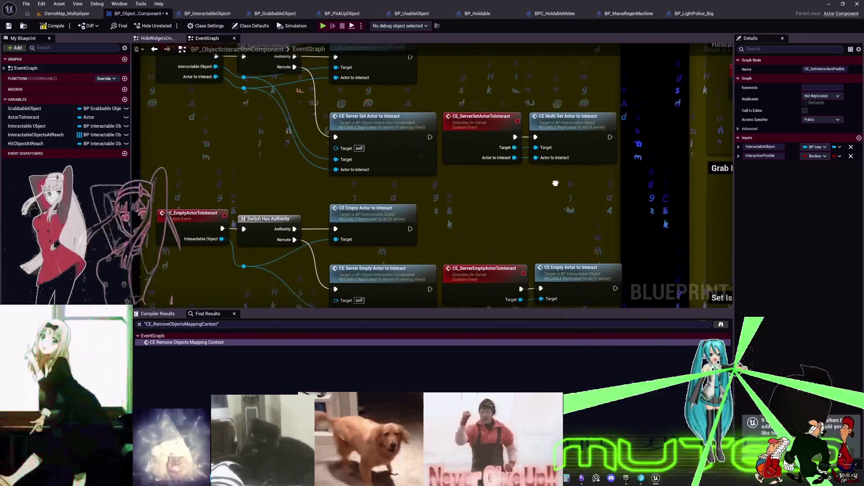
pyautogui.moveTo(555, 183)
pyautogui.mouseDown()
pyautogui.moveTo(654, 185)
pyautogui.moveTo(486, 185)
pyautogui.moveTo(519, 172)
pyautogui.moveTo(543, 180)
pyautogui.moveTo(480, 172)
pyautogui.moveTo(543, 168)
pyautogui.moveTo(538, 164)
pyautogui.moveTo(476, 177)
pyautogui.moveTo(579, 173)
pyautogui.moveTo(491, 171)
pyautogui.moveTo(523, 156)
pyautogui.moveTo(573, 177)
pyautogui.moveTo(510, 157)
pyautogui.moveTo(546, 177)
pyautogui.moveTo(575, 167)
pyautogui.moveTo(675, 169)
pyautogui.moveTo(499, 169)
pyautogui.moveTo(591, 170)
pyautogui.moveTo(515, 169)
pyautogui.moveTo(562, 167)
pyautogui.moveTo(584, 180)
pyautogui.moveTo(496, 165)
pyautogui.moveTo(424, 176)
pyautogui.moveTo(368, 172)
pyautogui.moveTo(407, 174)
pyautogui.mouseUp()
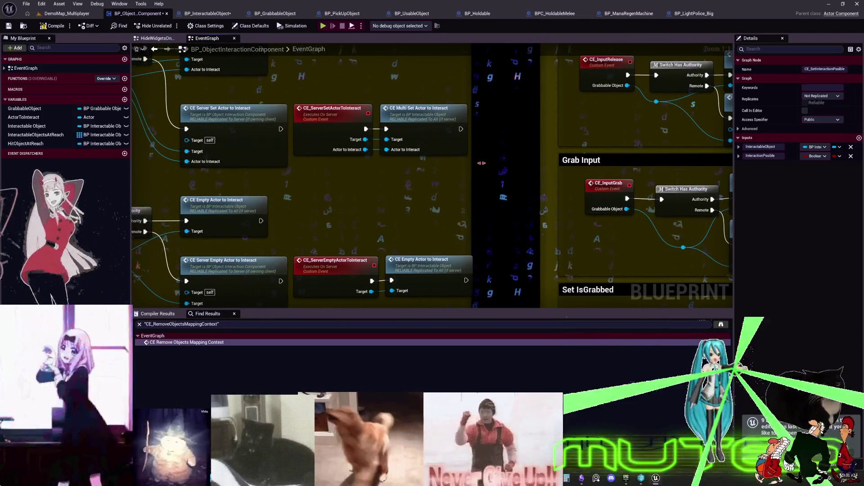
pyautogui.scroll(-2, 425, 158)
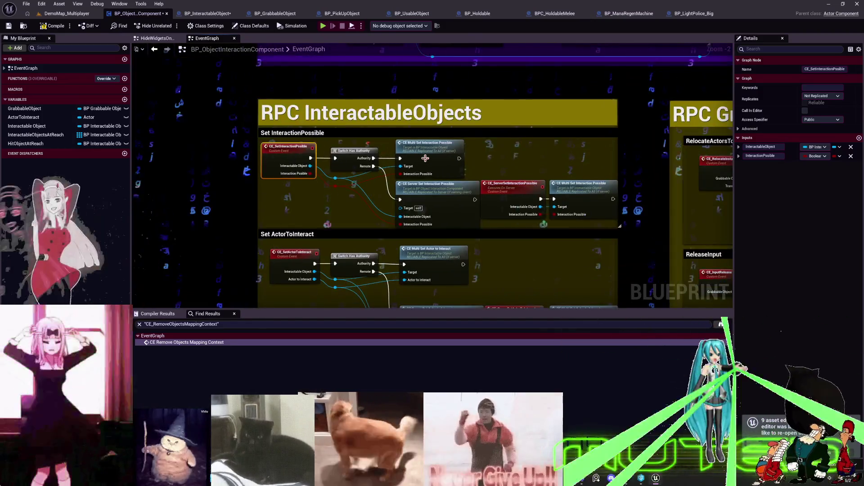
pyautogui.moveTo(425, 159); pyautogui.dragTo(414, 341)
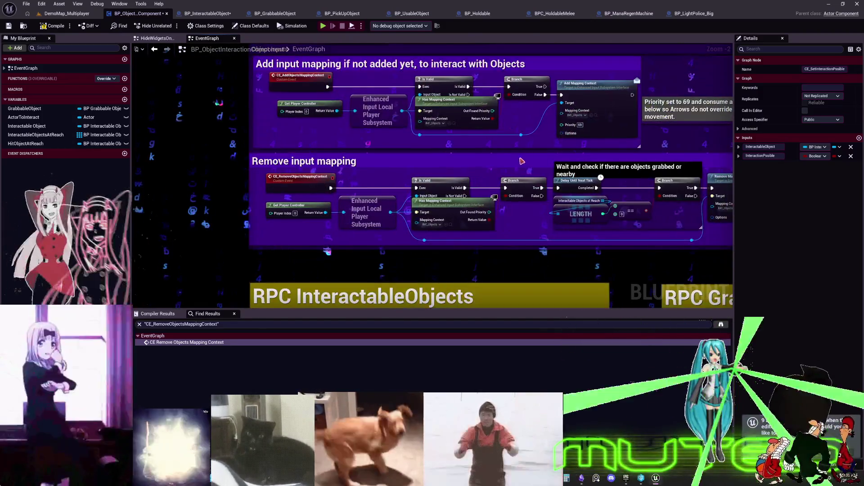
pyautogui.scroll(2, 606, 110)
pyautogui.hotkey('ctrl', 'Tab')
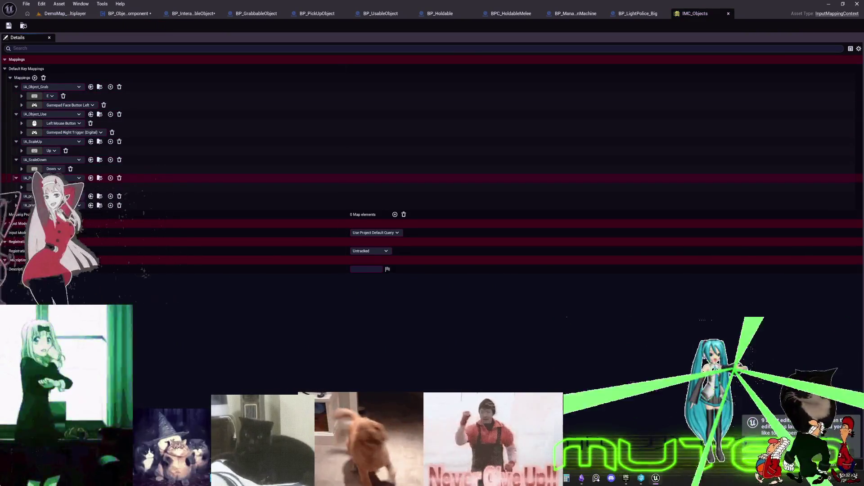
# Expand the last two IMC_Objects action mappings to reveal their keys, then return to the Obsidian chart.
pyautogui.click(19, 203)
pyautogui.click(18, 196)
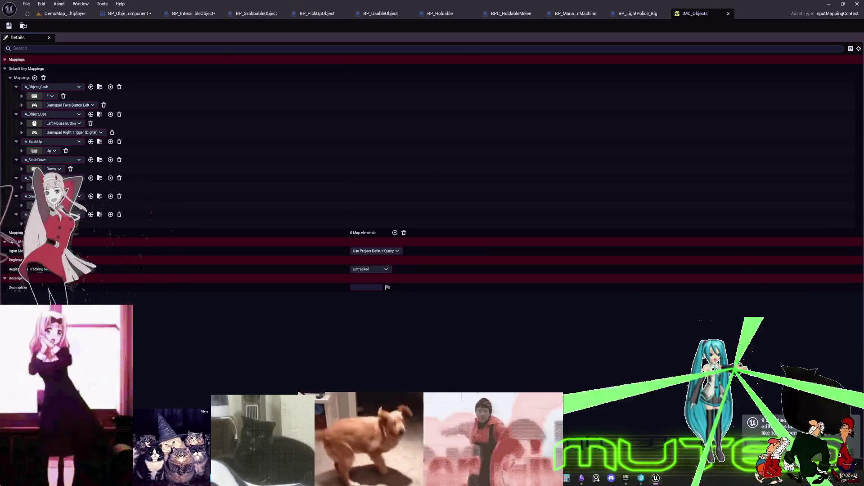
pyautogui.click(582, 479)
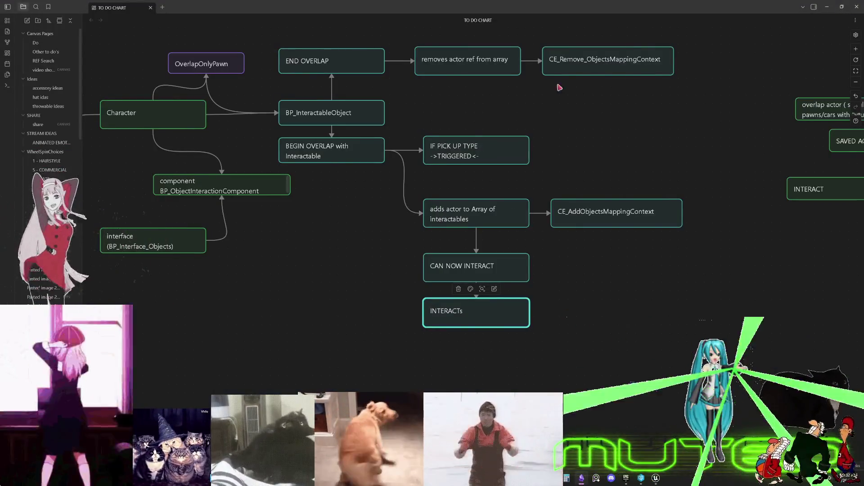
# Move the interaction flow node group down and left on the TO DO CHART canvas.
pyautogui.hscroll(10, 442, 150)
pyautogui.scroll(-5, 553, 284)
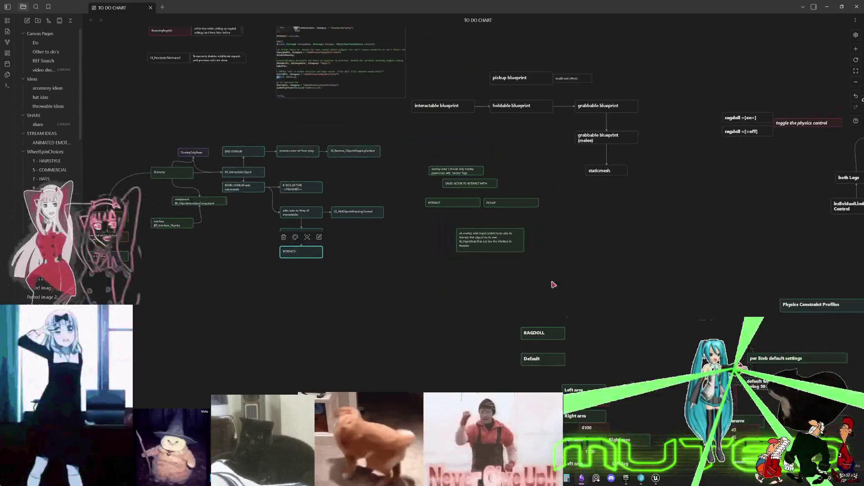
pyautogui.hscroll(-6, 575, 289)
pyautogui.moveTo(511, 327)
pyautogui.mouseDown()
pyautogui.moveTo(280, 208)
pyautogui.moveTo(220, 149)
pyautogui.mouseUp()
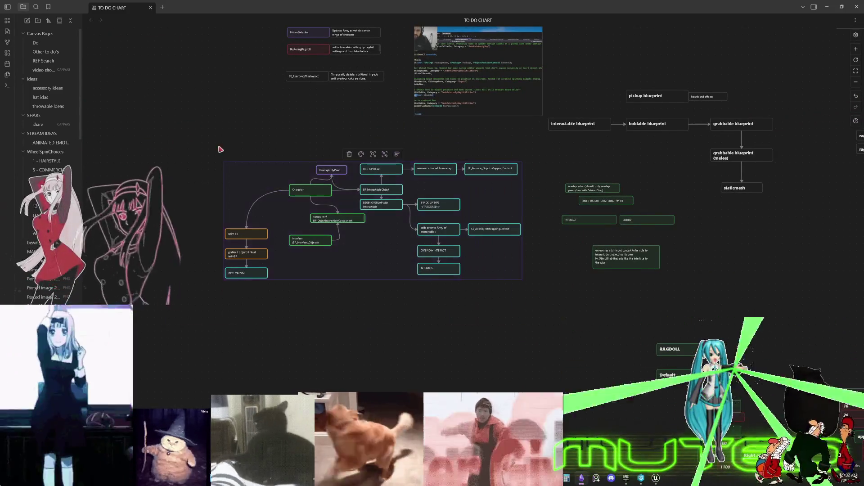
pyautogui.moveTo(489, 169); pyautogui.dragTo(362, 268)
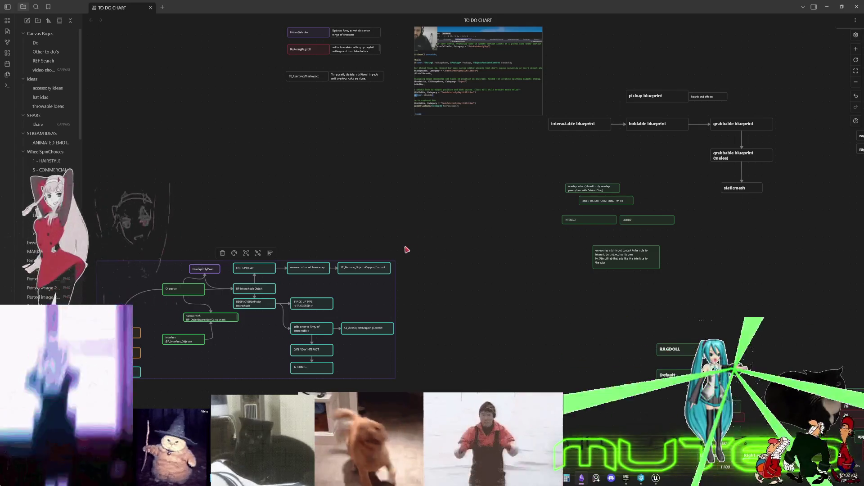
pyautogui.moveTo(333, 137); pyautogui.dragTo(357, 198)
# Relabel the PICKUP card as 'InputAction:' and move it up and left.
pyautogui.scroll(-1, 357, 198)
pyautogui.scroll(5, 513, 169)
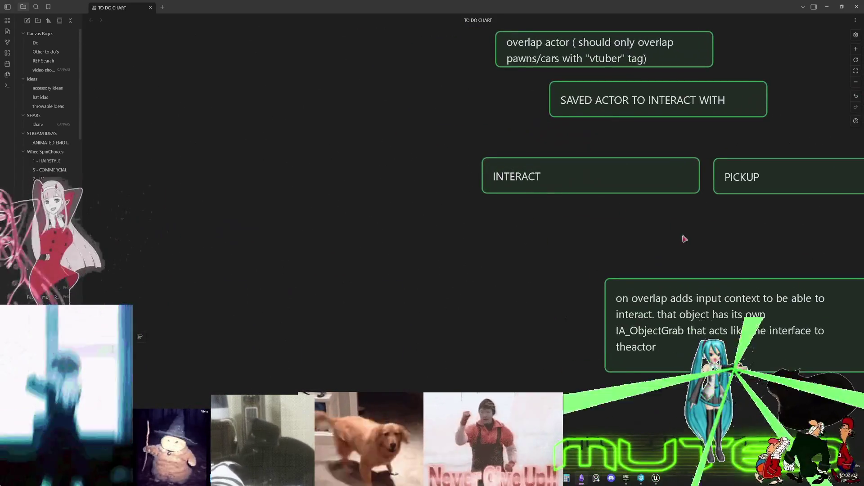
pyautogui.click(741, 177)
pyautogui.scroll(-3, 650, 166)
pyautogui.hscroll(-3, 651, 166)
pyautogui.hscroll(-5, 650, 165)
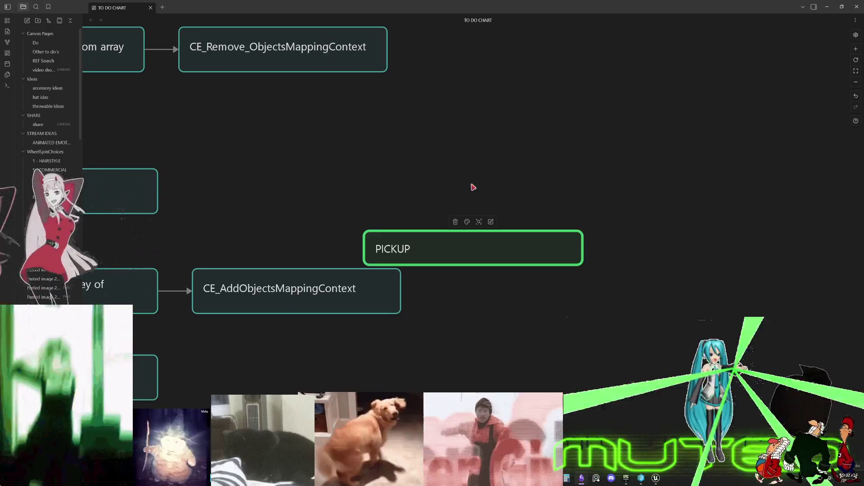
pyautogui.hscroll(2, 470, 185)
pyautogui.moveTo(353, 251); pyautogui.dragTo(432, 173)
pyautogui.doubleClick(410, 174)
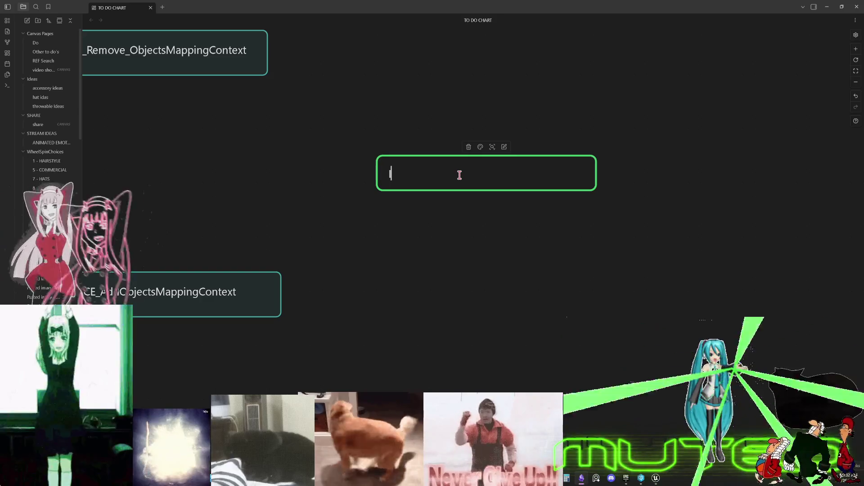
pyautogui.write('InputAction:')
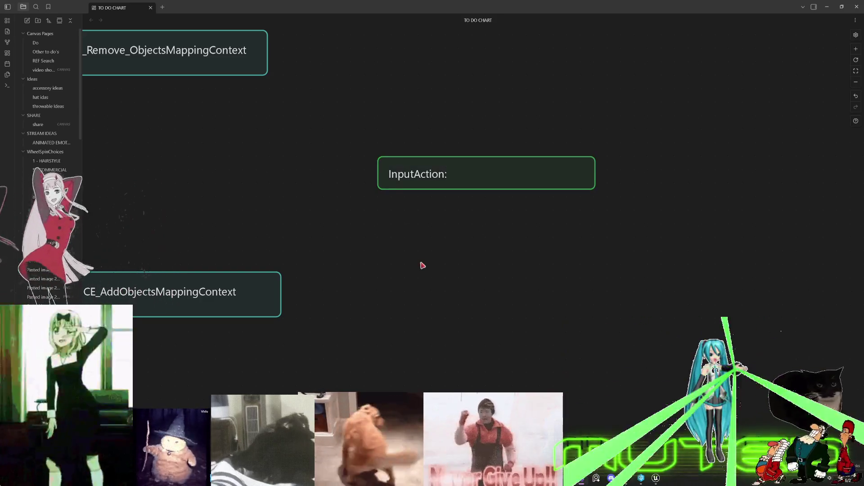
pyautogui.moveTo(448, 177); pyautogui.dragTo(351, 104)
# Restore Obsidian to a smaller, wider window floating over Unreal.
pyautogui.moveTo(295, 3)
pyautogui.mouseDown()
pyautogui.moveTo(585, 155)
pyautogui.moveTo(257, 108)
pyautogui.moveTo(131, 39)
pyautogui.moveTo(97, 44)
pyautogui.mouseUp()
pyautogui.moveTo(201, 150)
pyautogui.mouseDown()
pyautogui.moveTo(568, 165)
pyautogui.moveTo(572, 148)
pyautogui.mouseUp()
pyautogui.moveTo(393, 44)
pyautogui.mouseDown()
pyautogui.moveTo(640, 64)
pyautogui.moveTo(599, 63)
pyautogui.mouseUp()
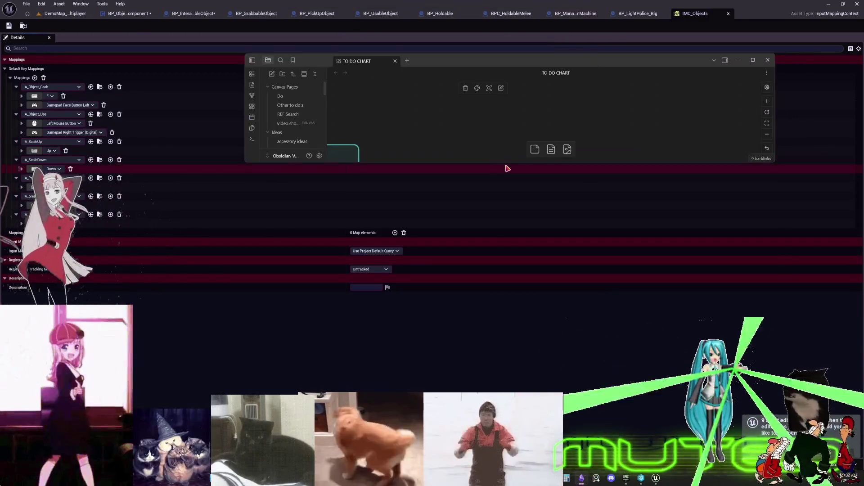
# Bring Unreal's IMC_Objects back up, then put a taller Obsidian chart window in front.
pyautogui.click(494, 166)
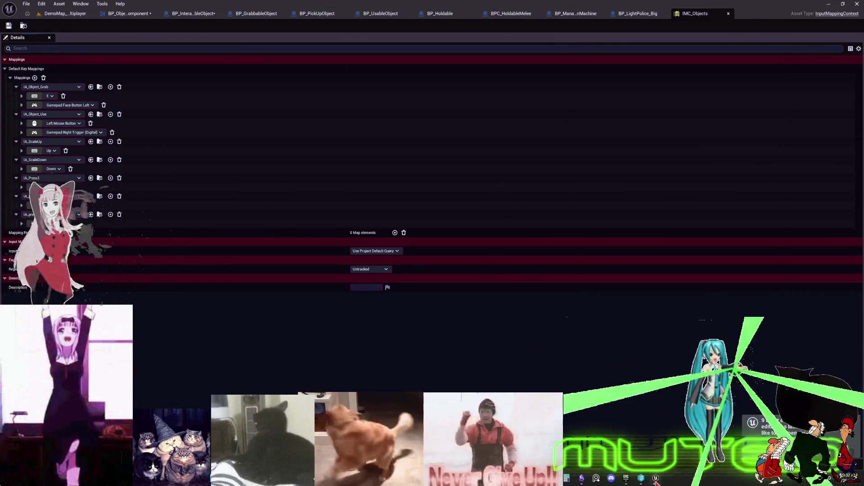
pyautogui.click(656, 479)
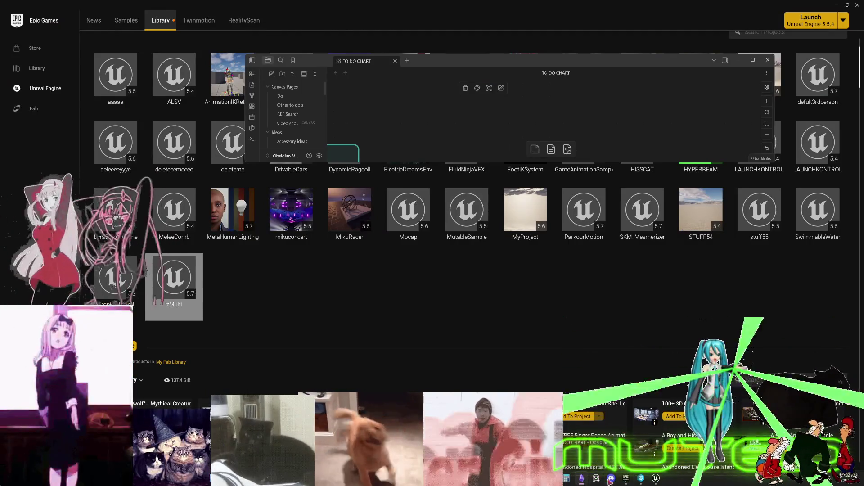
pyautogui.click(657, 479)
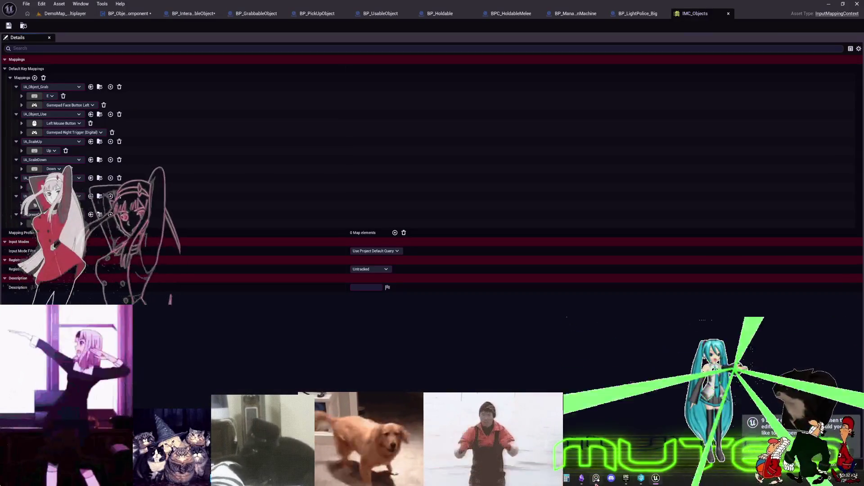
pyautogui.click(581, 478)
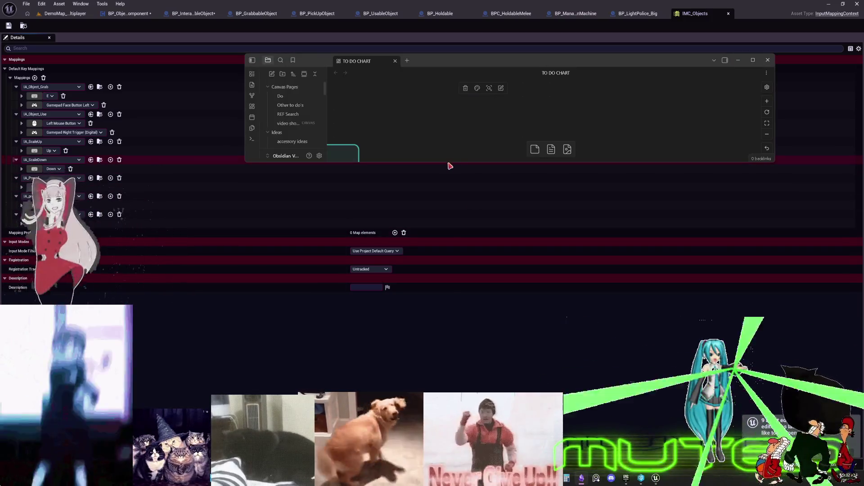
pyautogui.moveTo(444, 166); pyautogui.dragTo(443, 367)
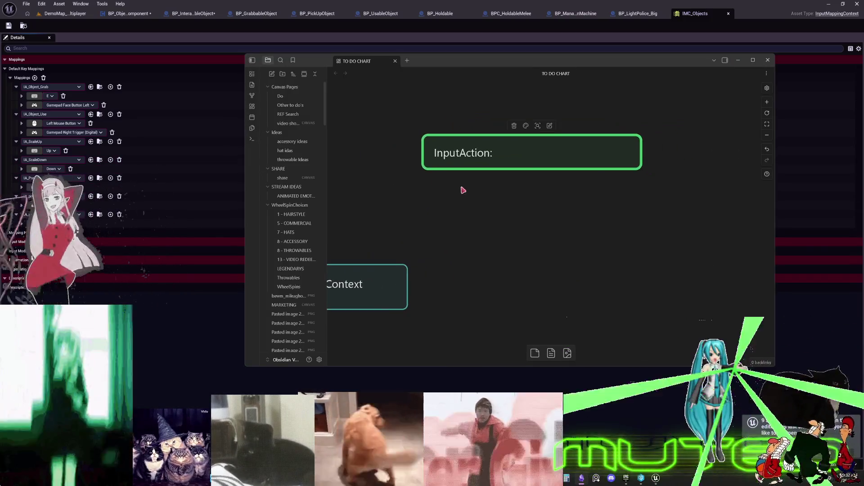
# Complete the card text as 'InputAction: Object Grab (e)'.
pyautogui.moveTo(488, 151); pyautogui.dragTo(502, 151)
pyautogui.doubleClick(539, 143)
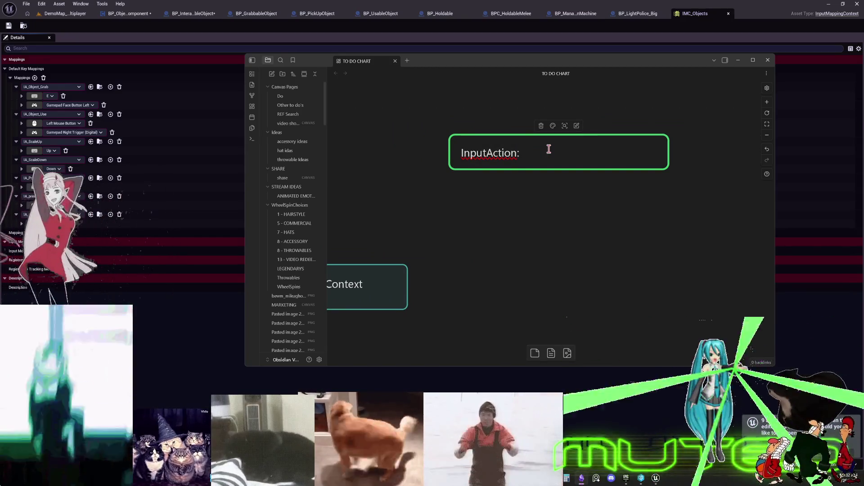
pyautogui.write('OBjec')
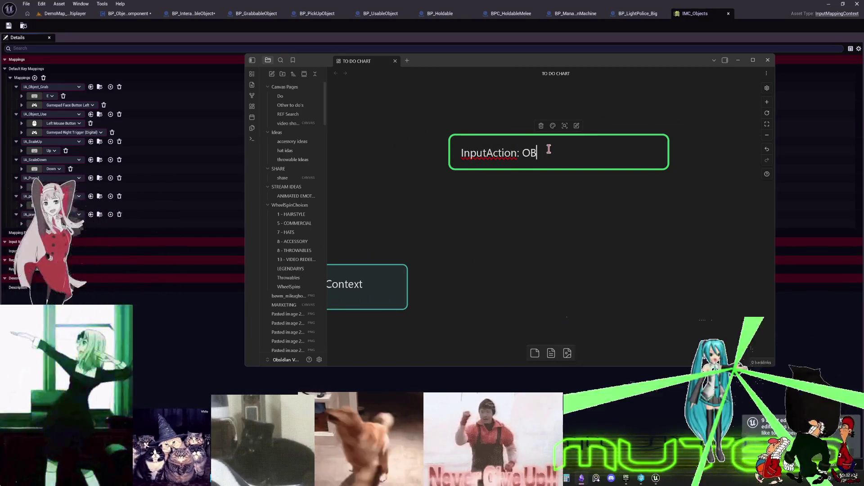
pyautogui.press('BackSpace')
pyautogui.press('BackSpace')
pyautogui.press('BackSpace')
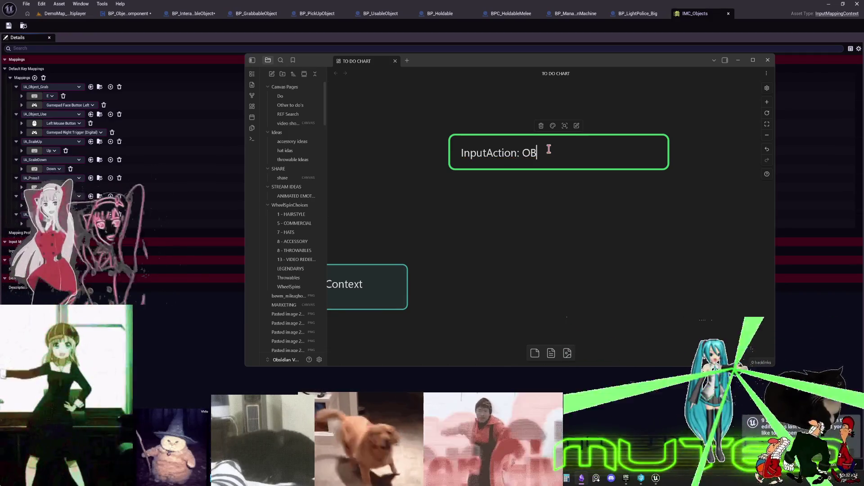
pyautogui.write('bject Grab')
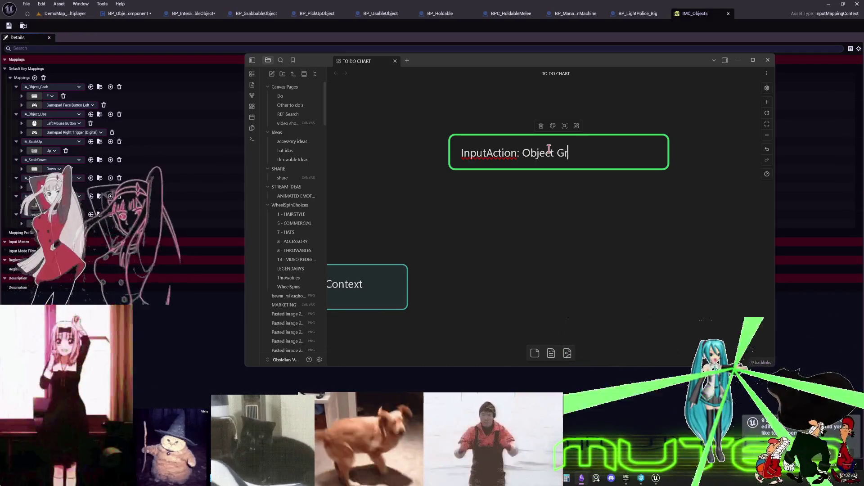
pyautogui.click(541, 271)
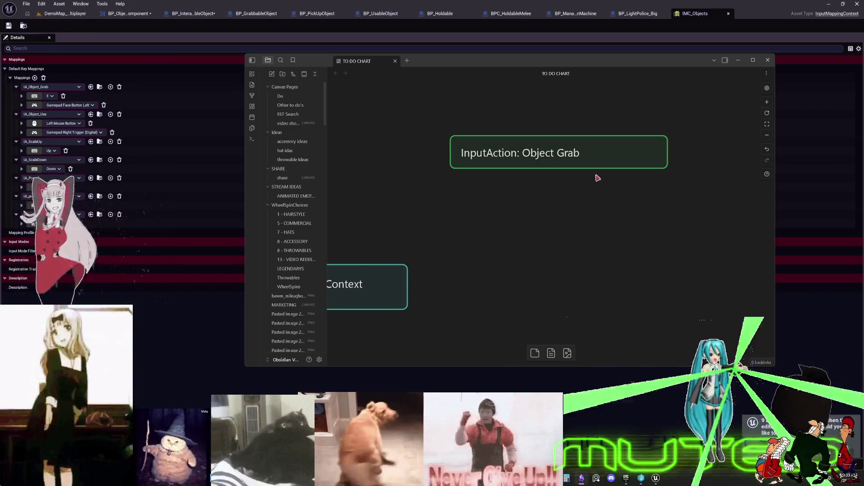
pyautogui.doubleClick(618, 156)
pyautogui.write('(e)')
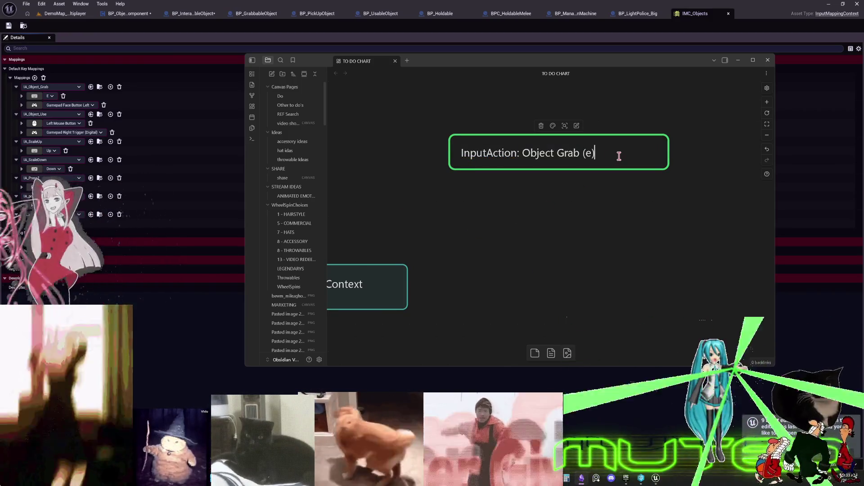
# Duplicate the card below and edit the copy to 'InputAction:Object_Use (LMB)'.
pyautogui.moveTo(619, 165)
pyautogui.mouseDown()
pyautogui.moveTo(560, 238)
pyautogui.moveTo(509, 195)
pyautogui.moveTo(666, 193)
pyautogui.mouseUp()
pyautogui.hotkey('ctrl', 'c')
pyautogui.hotkey('ctrl', 'v')
pyautogui.doubleClick(509, 194)
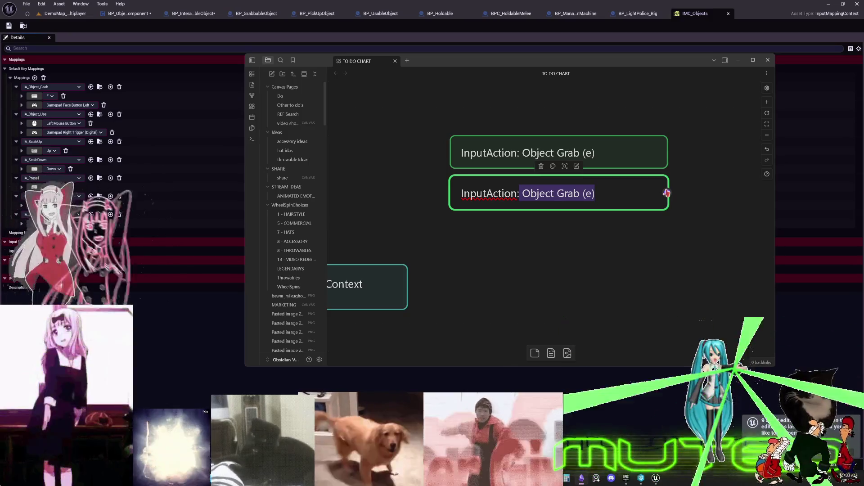
pyautogui.write('Ob')
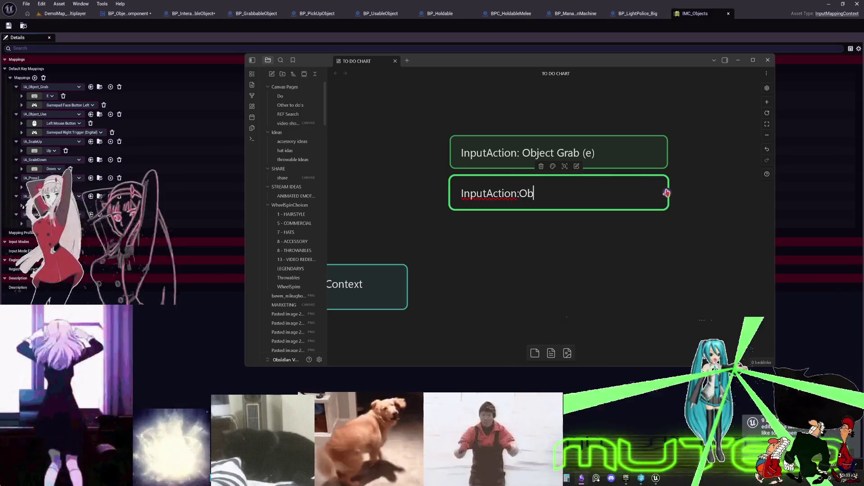
pyautogui.write('ject_Use')
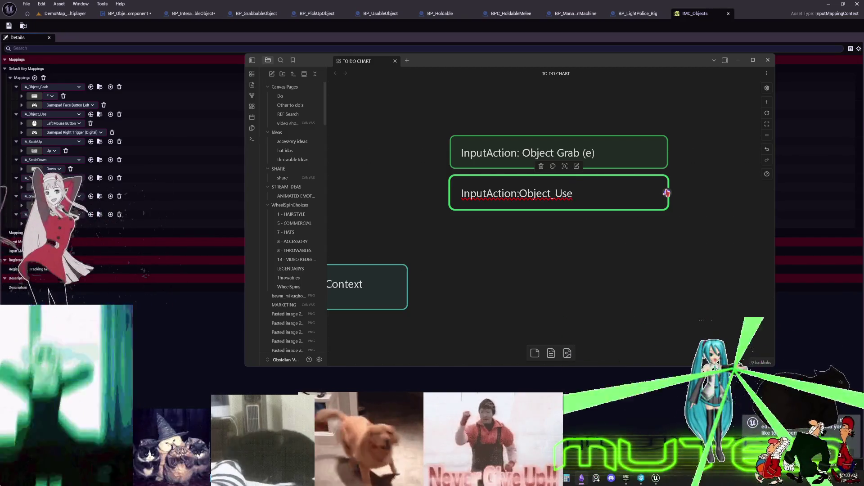
pyautogui.write('lmb)')
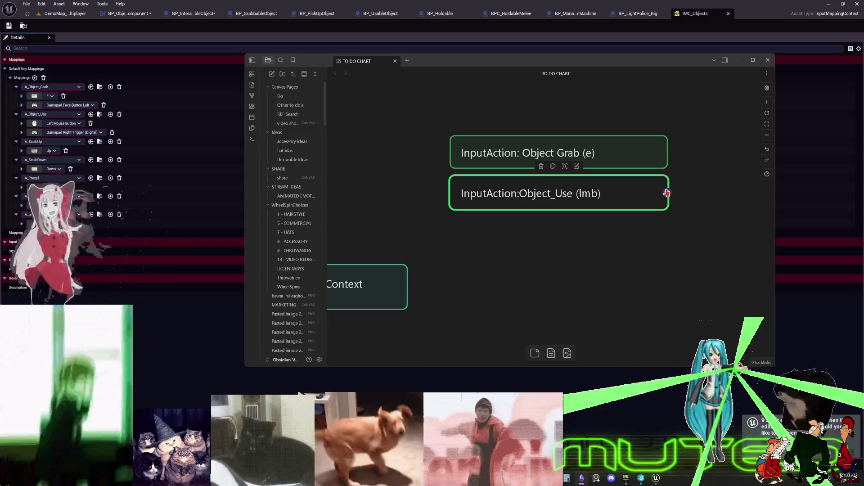
pyautogui.press('BackSpace')
pyautogui.press('BackSpace')
pyautogui.press('BackSpace')
pyautogui.write('LMB')
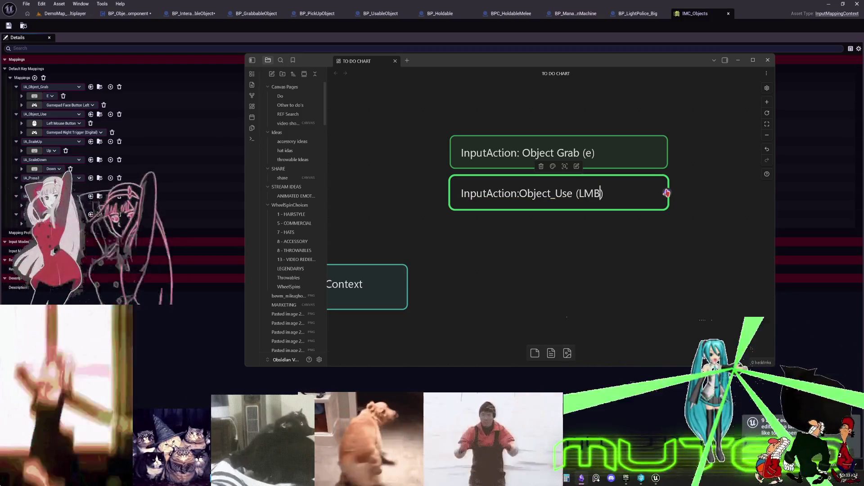
# Change the first card's key label to uppercase (E).
pyautogui.doubleClick(595, 153)
pyautogui.press('BackSpace')
pyautogui.press('BackSpace')
pyautogui.write('W)')
pyautogui.press('BackSpace')
pyautogui.write('E')
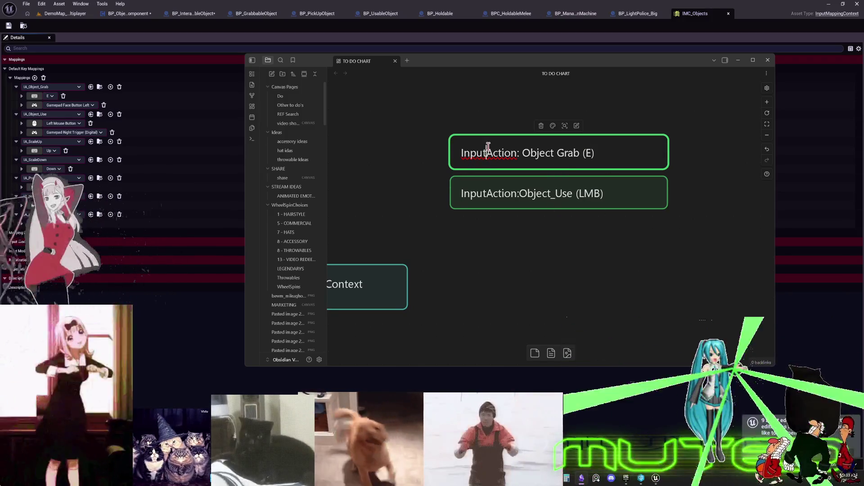
# Prefix the Object Grab and Object_Use action names with IA_.
pyautogui.click(522, 152)
pyautogui.write('IA_')
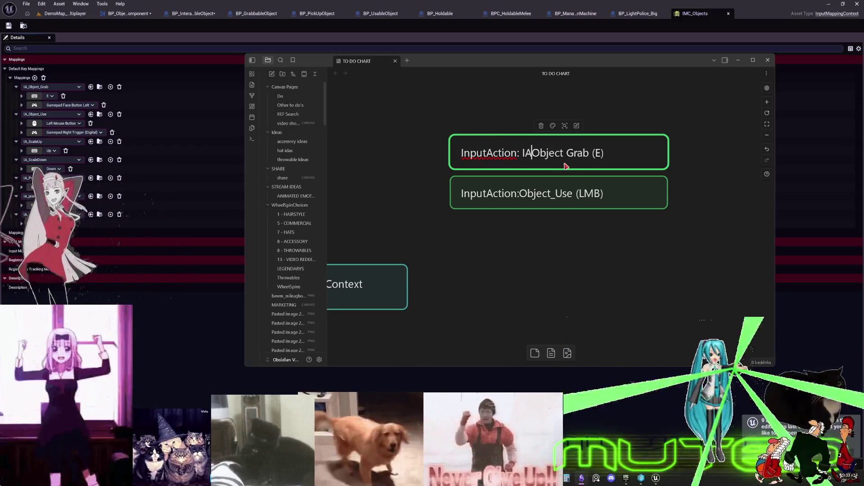
pyautogui.hotkey('ctrl', 'shift', 'Left')
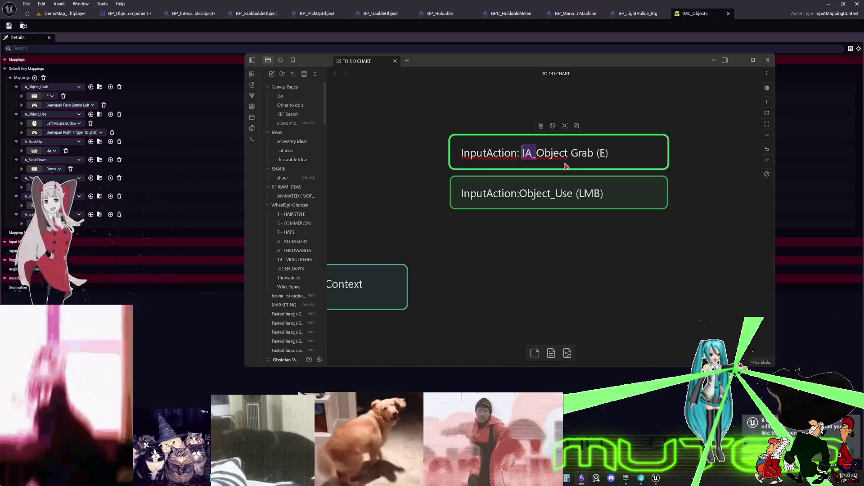
pyautogui.click(557, 200)
pyautogui.doubleClick(517, 195)
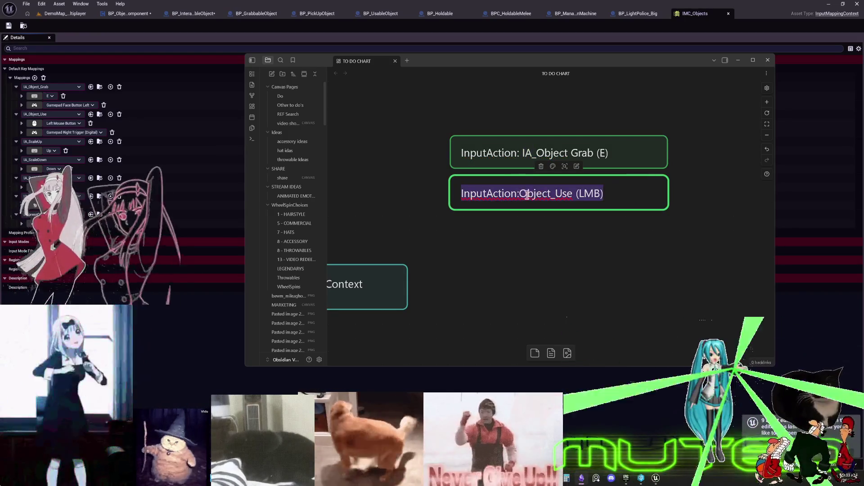
pyautogui.click(519, 194)
pyautogui.write('IA_')
# Duplicate both cards and rename the third card to IA_ScaleDown (DownArrow).
pyautogui.moveTo(674, 227); pyautogui.dragTo(586, 149)
pyautogui.hotkey('ctrl', 'c')
pyautogui.hotkey('ctrl', 'v')
pyautogui.moveTo(513, 251)
pyautogui.mouseDown()
pyautogui.moveTo(501, 262)
pyautogui.moveTo(513, 270)
pyautogui.moveTo(507, 258)
pyautogui.mouseUp()
pyautogui.click(492, 228)
pyautogui.click(495, 228)
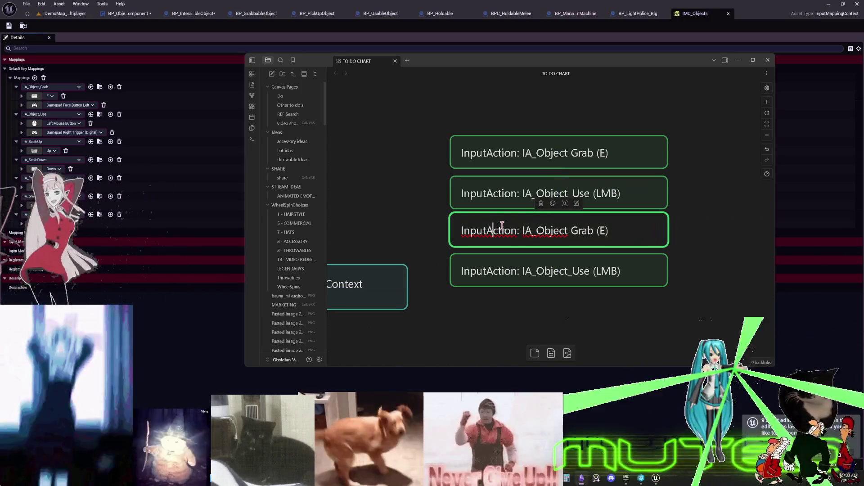
pyautogui.moveTo(524, 230); pyautogui.dragTo(651, 230)
pyautogui.press('BackSpace')
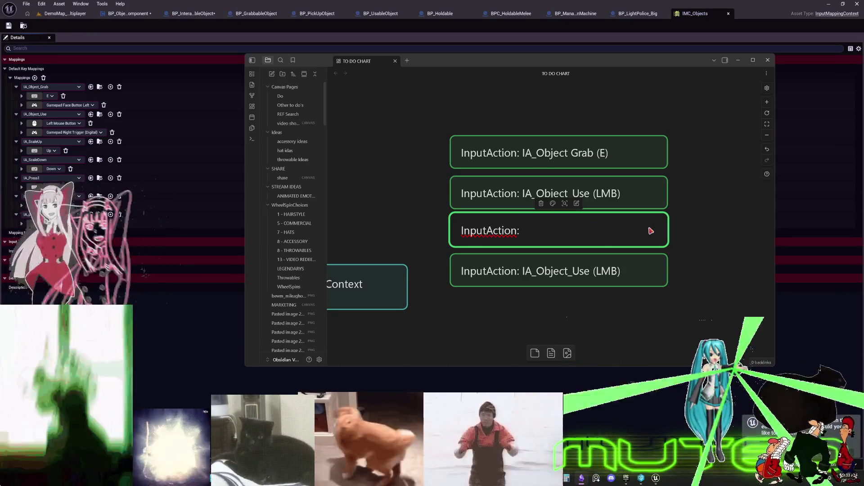
pyautogui.write('IA_Scale')
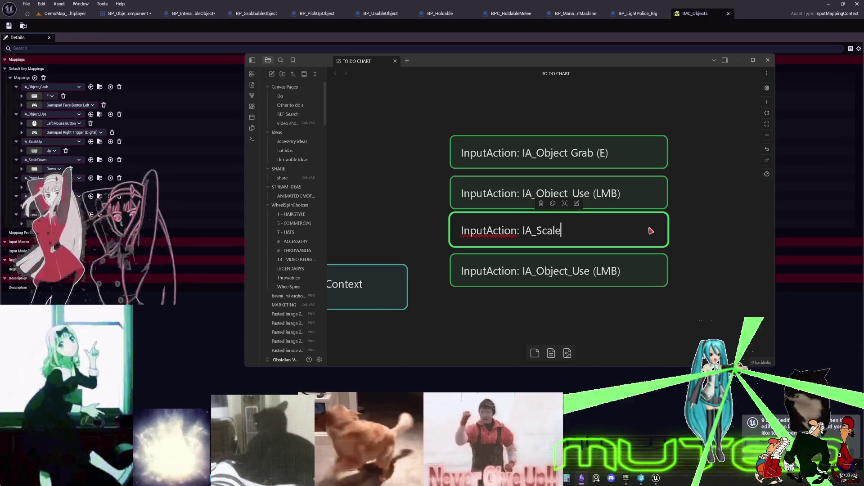
pyautogui.write('Down')
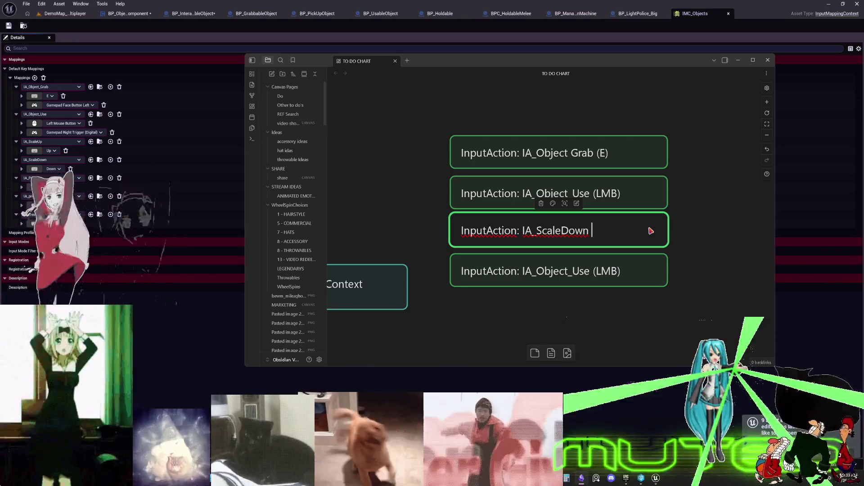
pyautogui.write(' (D')
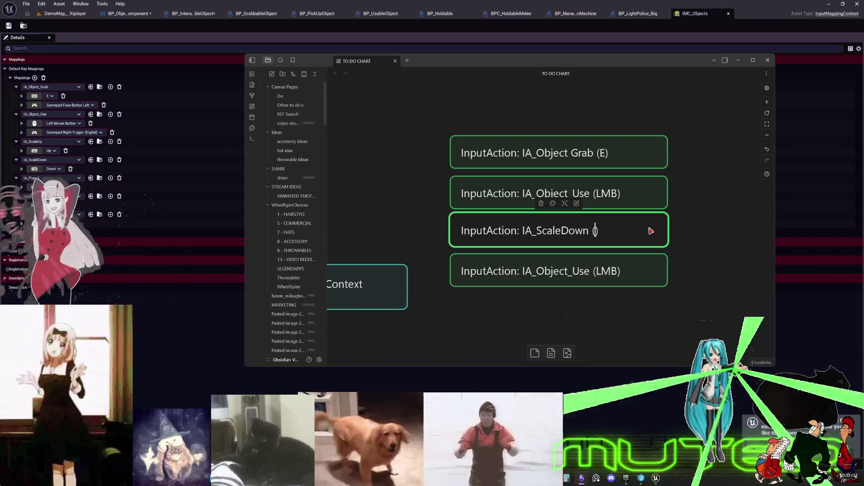
pyautogui.write('ownArrow')
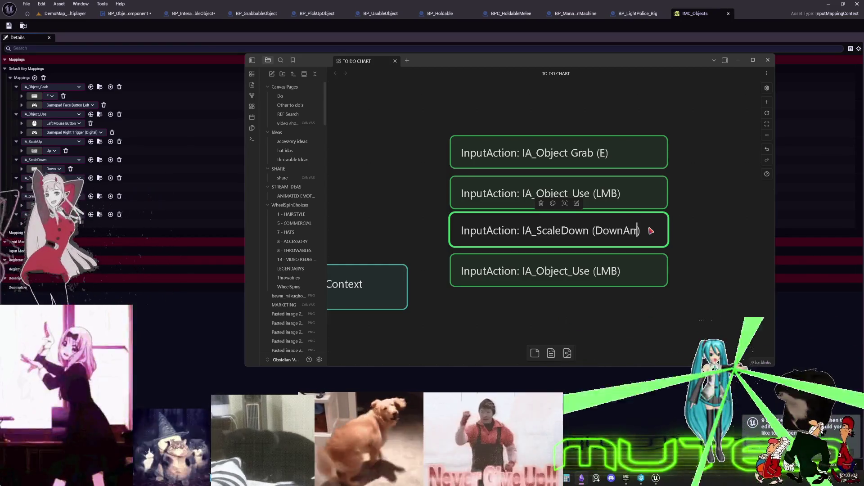
pyautogui.click(681, 266)
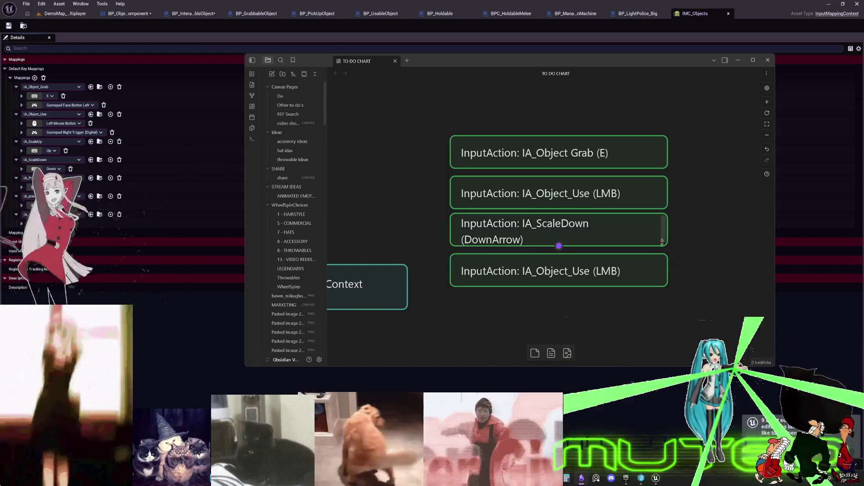
# Widen the ScaleDown, Object_Use and Object Grab cards; delete the extra Object_Use copy.
pyautogui.moveTo(667, 239); pyautogui.dragTo(690, 241)
pyautogui.click(696, 191)
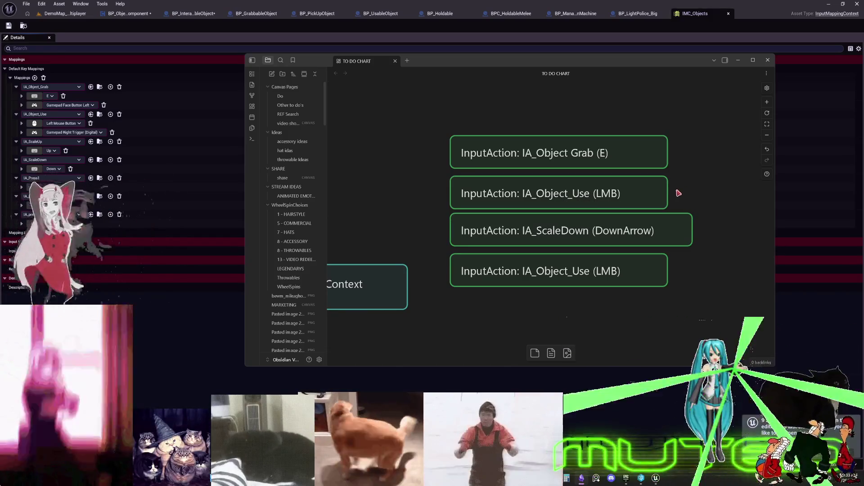
pyautogui.click(667, 194)
pyautogui.moveTo(668, 193); pyautogui.dragTo(689, 198)
pyautogui.moveTo(668, 156); pyautogui.dragTo(693, 156)
pyautogui.click(605, 276)
pyautogui.press('Delete')
# Place a copy of the ScaleDown card in the fourth row.
pyautogui.click(590, 229)
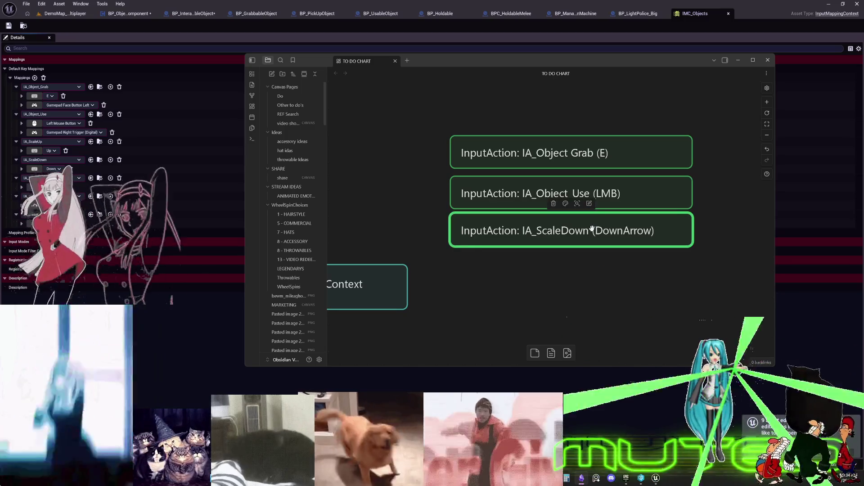
pyautogui.click(546, 286)
pyautogui.moveTo(531, 240)
pyautogui.mouseDown()
pyautogui.moveTo(511, 234)
pyautogui.moveTo(531, 281)
pyautogui.moveTo(588, 269)
pyautogui.mouseUp()
pyautogui.doubleClick(530, 271)
pyautogui.doubleClick(540, 271)
# Edit the fourth card to read IA_ScaleUp (UpArrow).
pyautogui.click(562, 271)
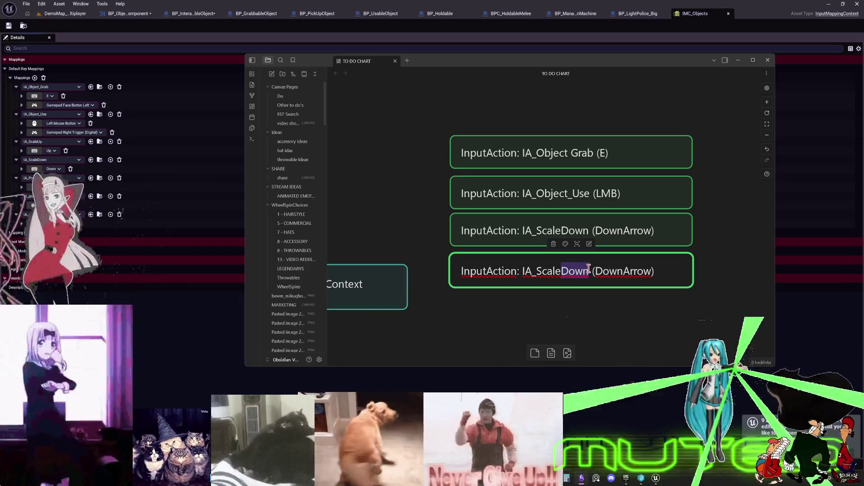
pyautogui.write('Up')
pyautogui.doubleClick(607, 270)
pyautogui.click(609, 270)
pyautogui.doubleClick(612, 270)
pyautogui.press('Left')
pyautogui.press('Delete')
pyautogui.press('Delete')
pyautogui.press('Delete')
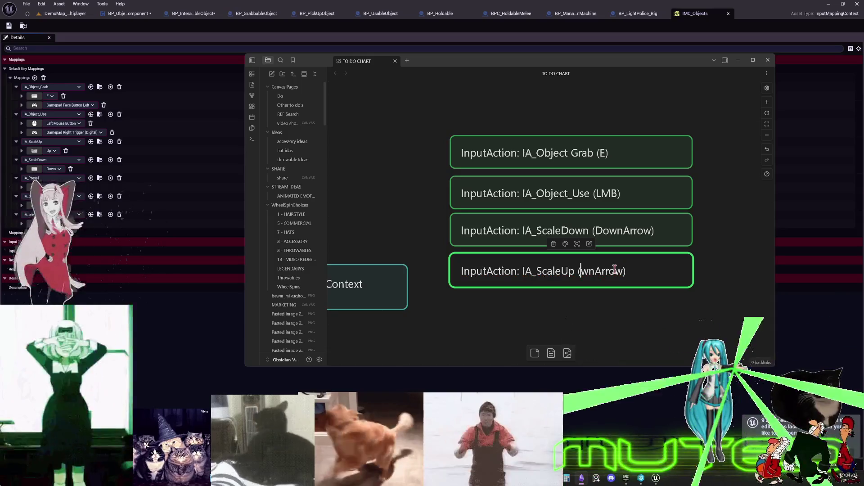
pyautogui.write('U')
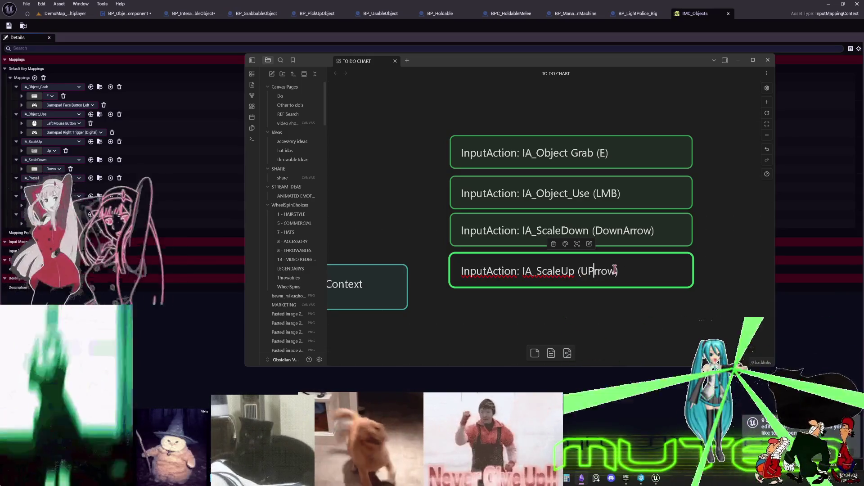
pyautogui.write('pAa')
pyautogui.press('BackSpace')
pyautogui.click(639, 333)
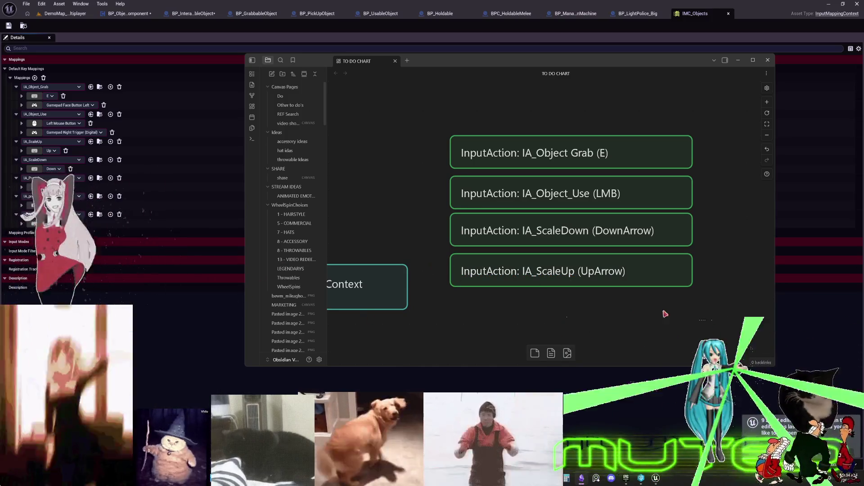
# Place a copy of the Object_Use card below the ScaleUp card.
pyautogui.scroll(-2, 653, 255)
pyautogui.click(583, 140)
pyautogui.hotkey('ctrl', 'c')
pyautogui.hotkey('ctrl', 'v')
pyautogui.moveTo(491, 233)
pyautogui.mouseDown()
pyautogui.moveTo(507, 258)
pyautogui.moveTo(490, 255)
pyautogui.moveTo(702, 251)
pyautogui.mouseUp()
# Rename the copied card to IA_ThrowObject (1).
pyautogui.doubleClick(489, 256)
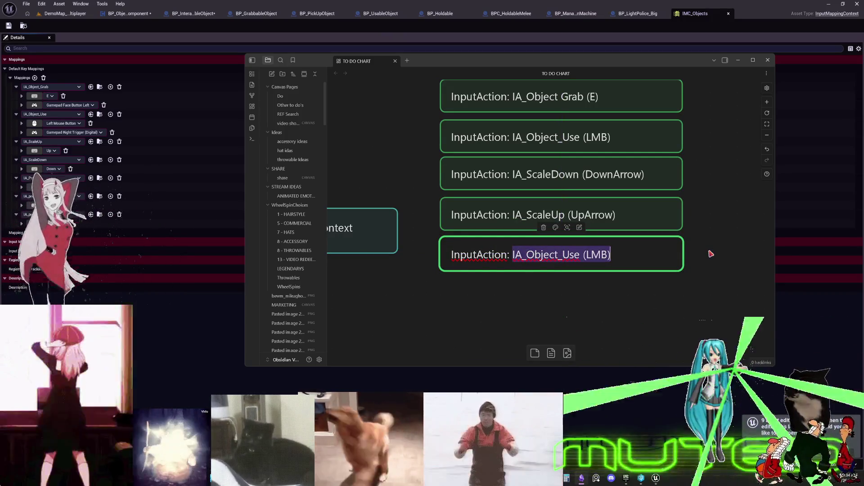
pyautogui.press('BackSpace')
pyautogui.write('IA_Press')
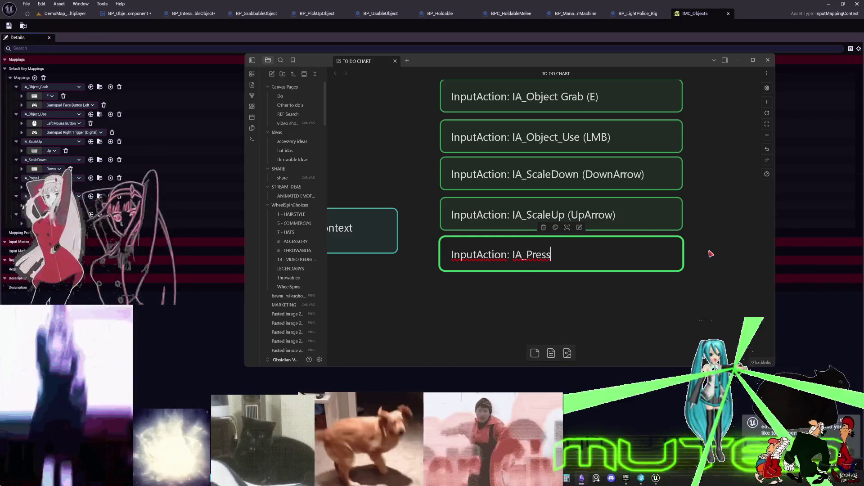
pyautogui.write('1')
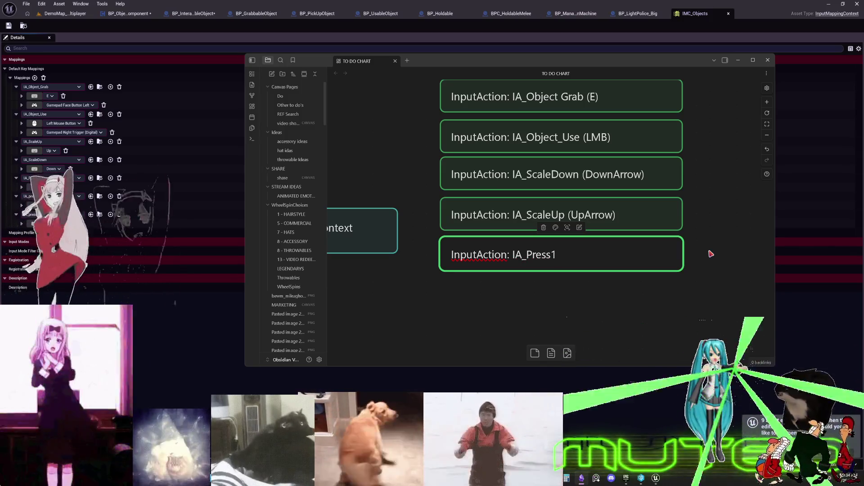
pyautogui.press('BackSpace')
pyautogui.press('BackSpace')
pyautogui.press('BackSpace')
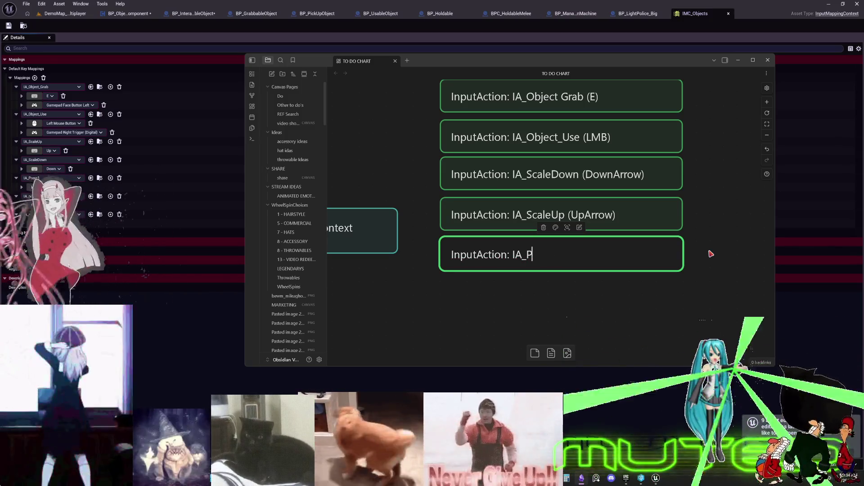
pyautogui.write('Throw')
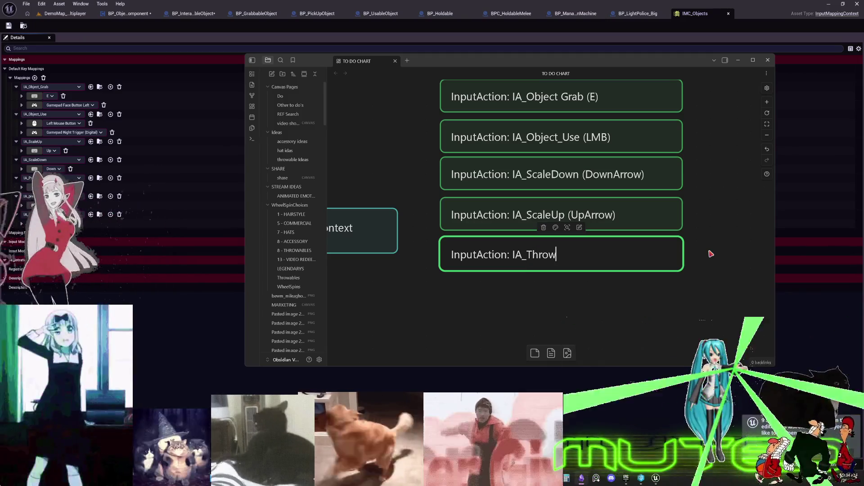
pyautogui.write('Item')
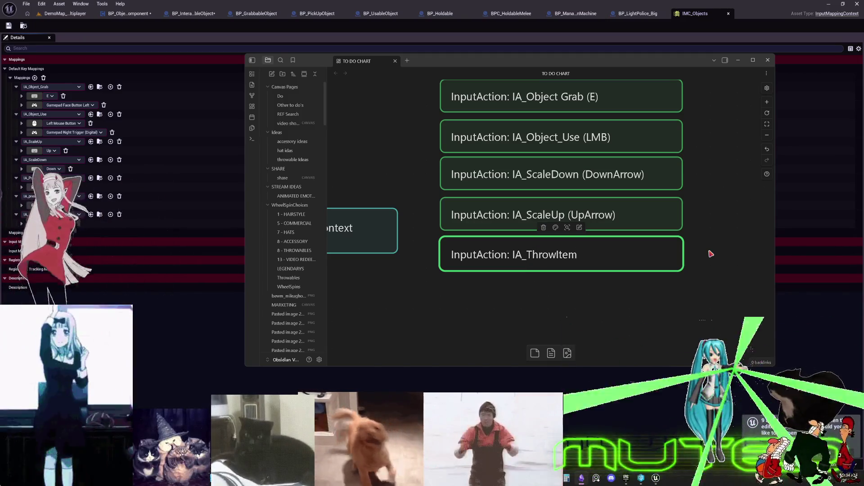
pyautogui.press('BackSpace')
pyautogui.press('BackSpace')
pyautogui.press('BackSpace')
pyautogui.write('O')
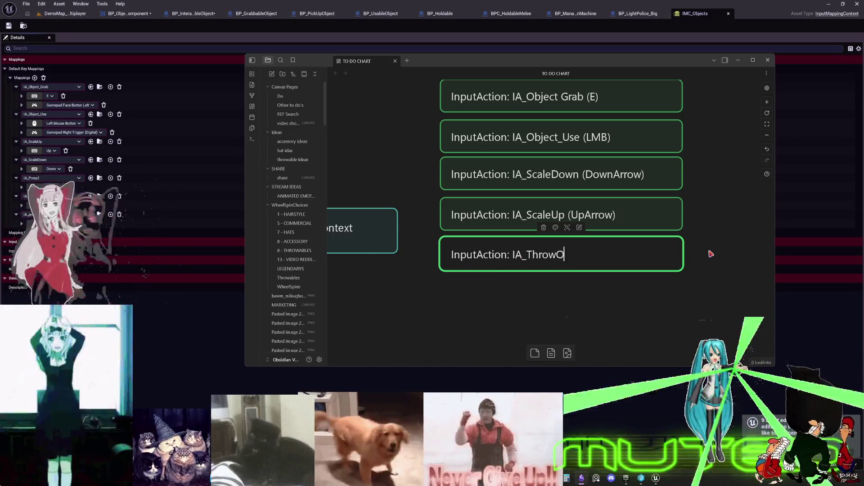
pyautogui.write('bject')
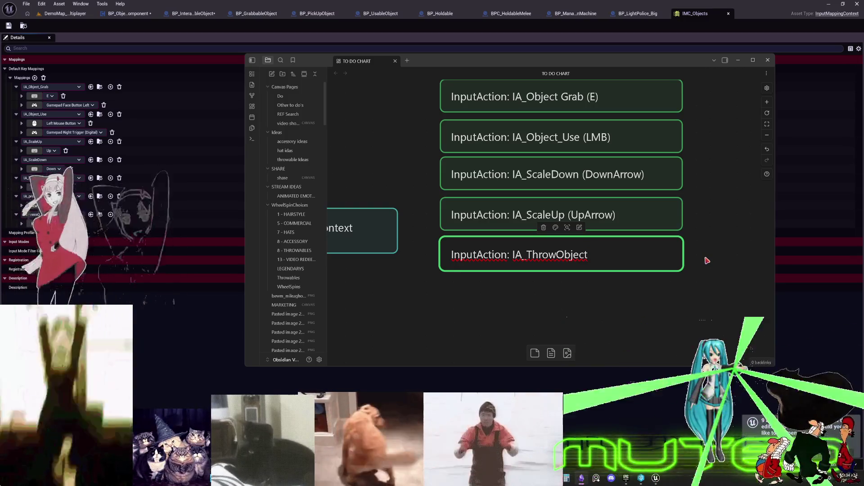
pyautogui.write(' (1')
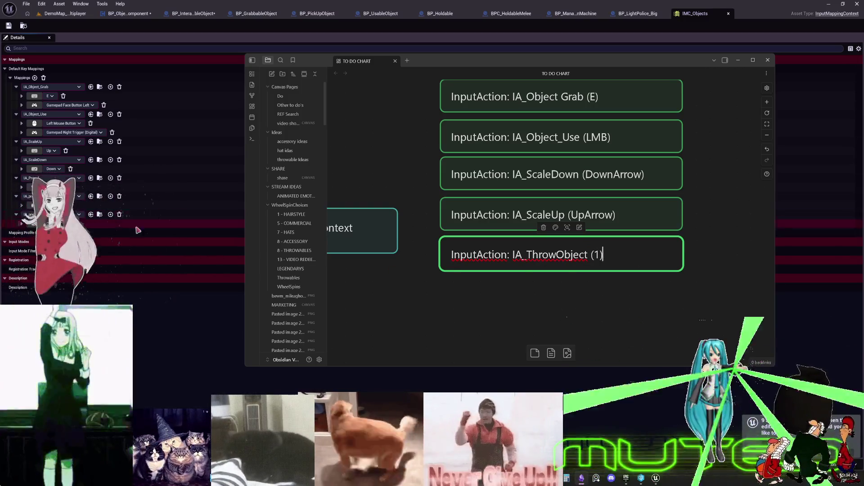
pyautogui.click(515, 311)
# Duplicate the IA_ThrowObject (1) card beneath it and select its name for replacing.
pyautogui.click(503, 268)
pyautogui.hotkey('ctrl', 'c')
pyautogui.hotkey('ctrl', 'v')
pyautogui.moveTo(483, 232)
pyautogui.mouseDown()
pyautogui.moveTo(493, 297)
pyautogui.moveTo(660, 288)
pyautogui.mouseUp()
pyautogui.doubleClick(537, 289)
# Finish the card as IA_V and add a duplicate below renamed IA_Q.
pyautogui.write('V')
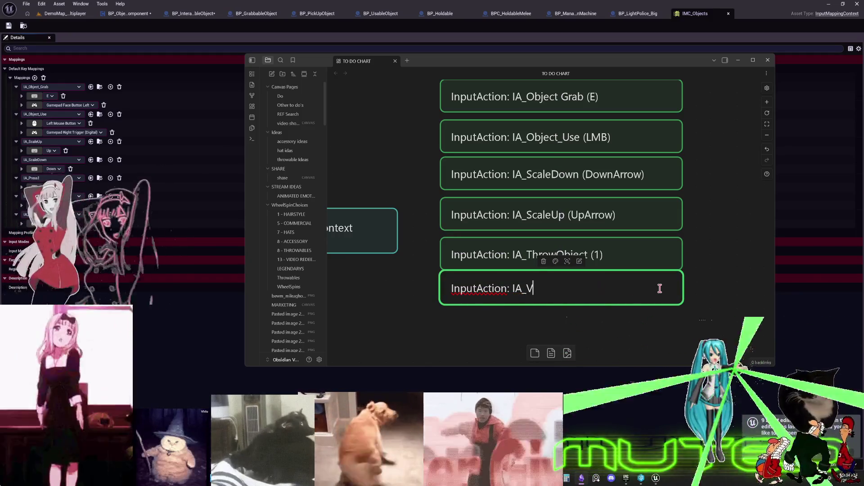
pyautogui.press('Escape')
pyautogui.hotkey('ctrl', 'c')
pyautogui.hotkey('ctrl', 'v')
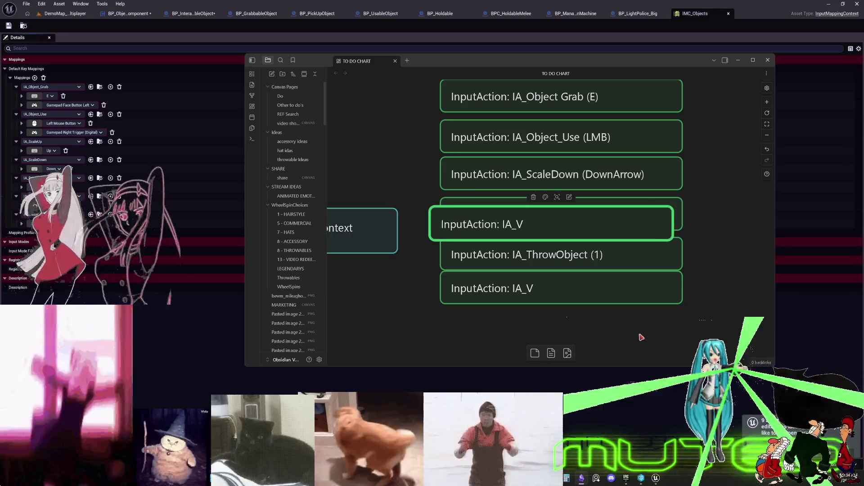
pyautogui.scroll(-2, 516, 194)
pyautogui.moveTo(517, 194)
pyautogui.mouseDown()
pyautogui.moveTo(525, 295)
pyautogui.moveTo(532, 281)
pyautogui.mouseUp()
pyautogui.doubleClick(542, 279)
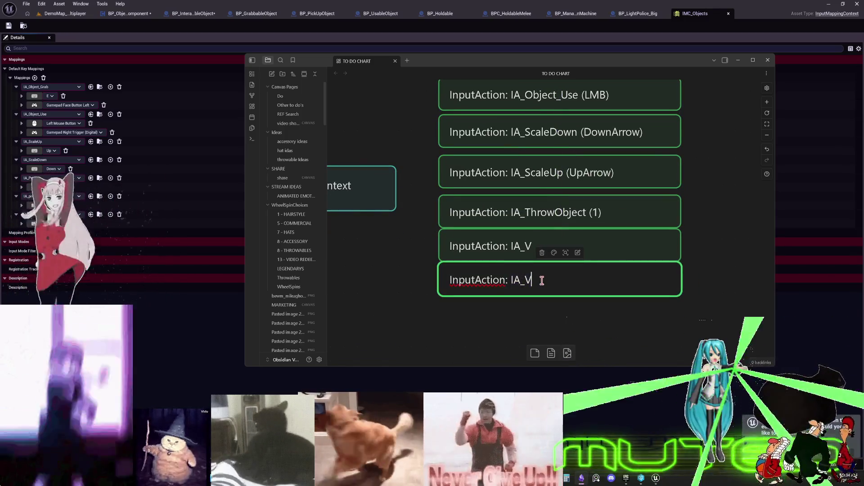
pyautogui.write('Q')
pyautogui.press('Escape')
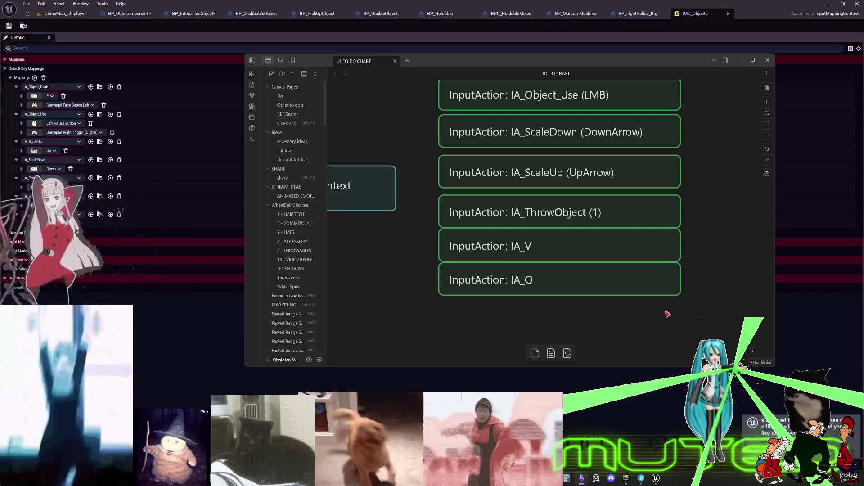
# Align the IA_Q card neatly beneath IA_V.
pyautogui.moveTo(666, 315); pyautogui.dragTo(643, 264)
pyautogui.moveTo(648, 301)
pyautogui.mouseDown()
pyautogui.moveTo(660, 318)
pyautogui.moveTo(649, 292)
pyautogui.mouseUp()
pyautogui.click(637, 298)
pyautogui.press('Down')
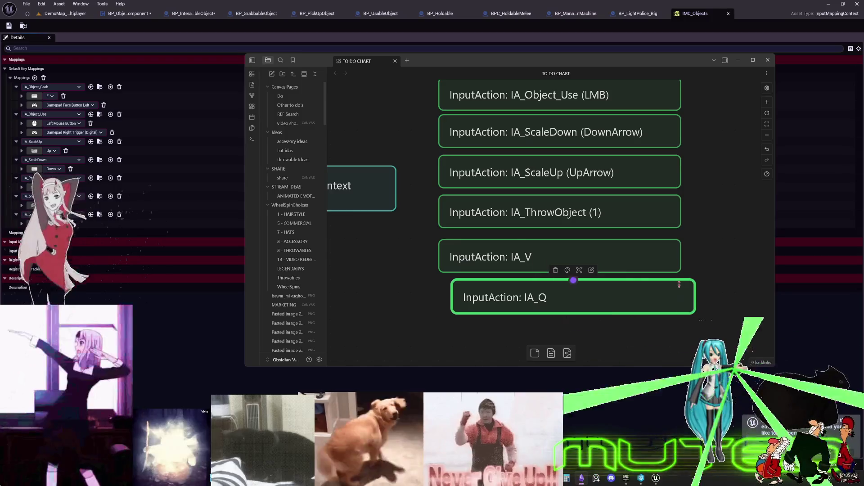
pyautogui.press('Left')
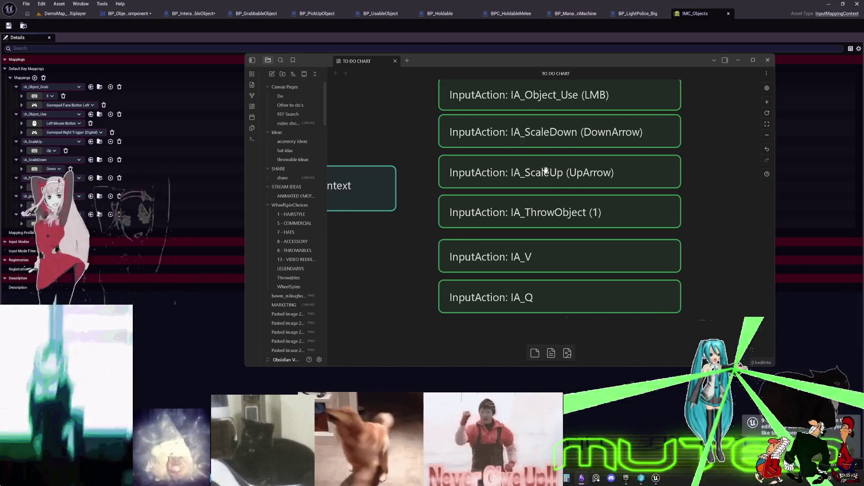
# Select the IA_ThrowObject name, then return to Unreal's INPUTS folder of input actions.
pyautogui.doubleClick(569, 212)
pyautogui.moveTo(586, 212); pyautogui.dragTo(511, 211)
pyautogui.click(101, 231)
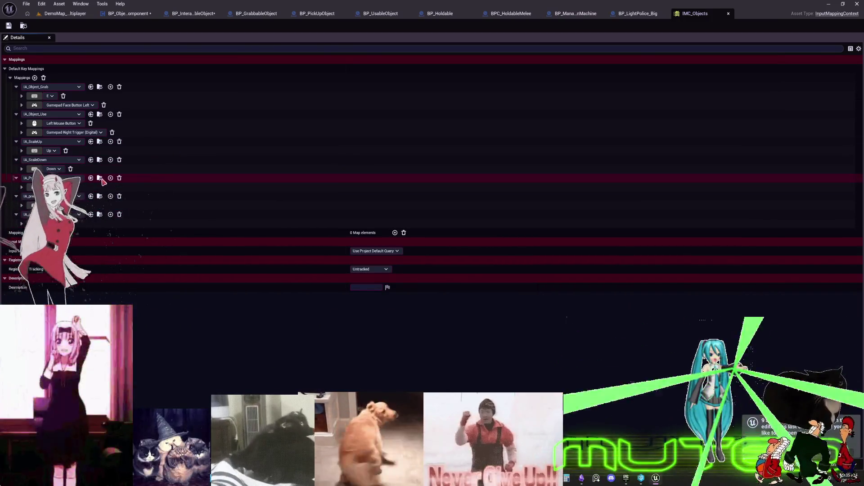
pyautogui.click(63, 14)
pyautogui.rightClick(336, 173)
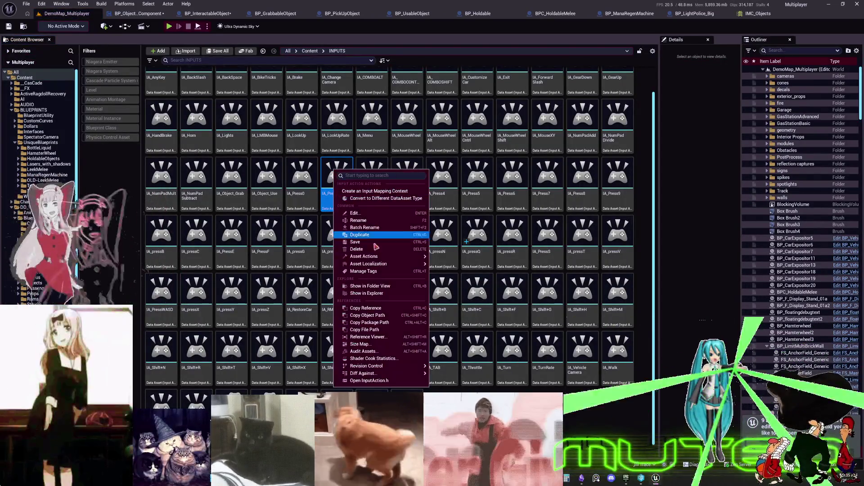
# Duplicate the IA_Press asset as IA_ThrowObject.
pyautogui.click(369, 235)
pyautogui.write('IA_ThrowObje')
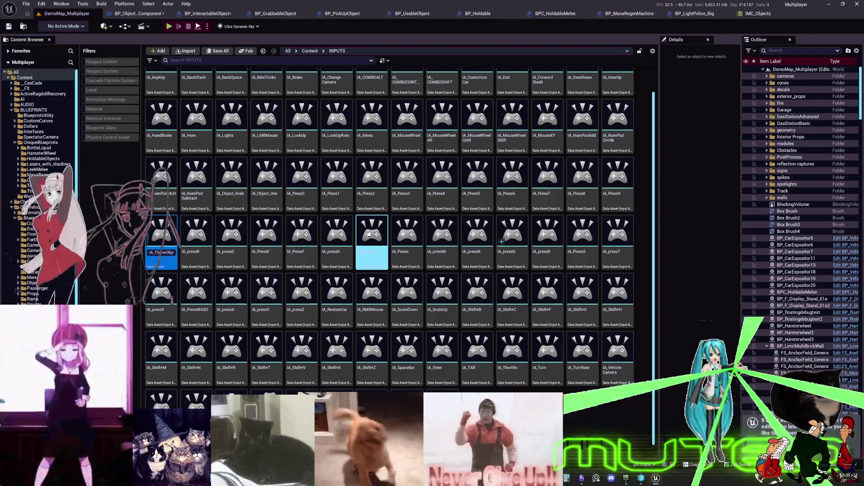
pyautogui.press('Return')
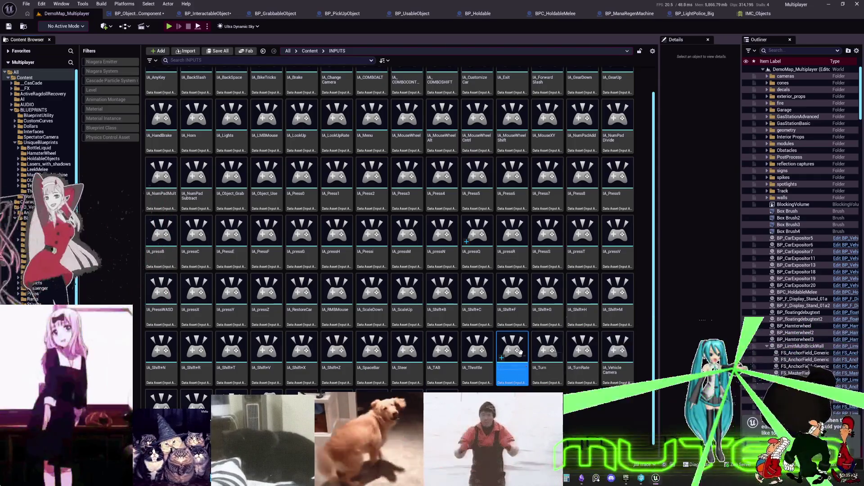
pyautogui.press('Escape')
# Assign IA_ThrowObject to the IA_Press1 mapping in IMC_Objects and save.
pyautogui.click(757, 13)
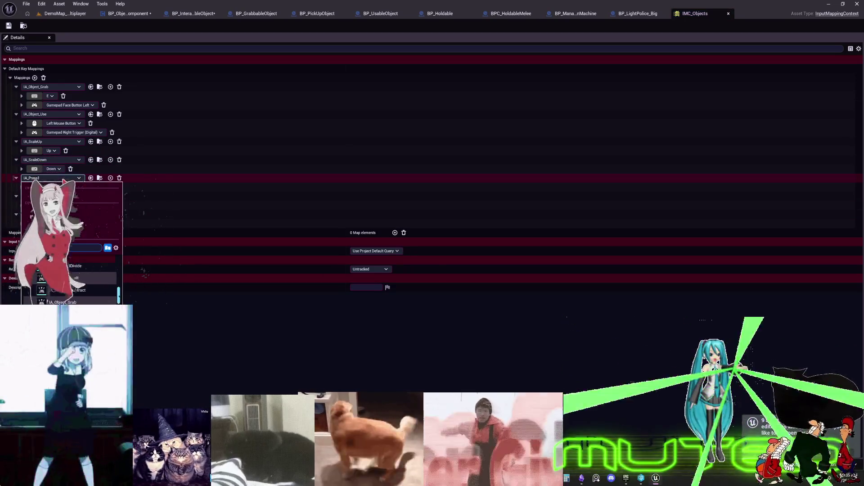
pyautogui.press('Return')
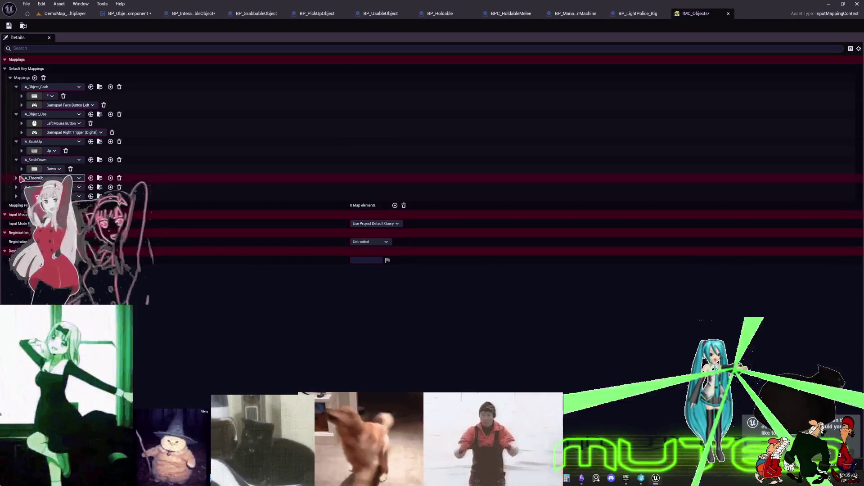
pyautogui.click(17, 177)
pyautogui.hotkey('ctrl', 's')
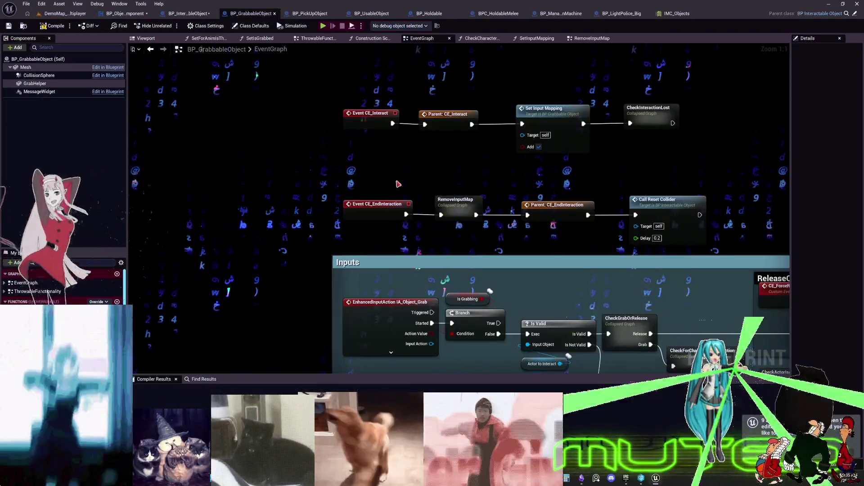
pyautogui.hotkey('ctrl', 'shift', 'f')
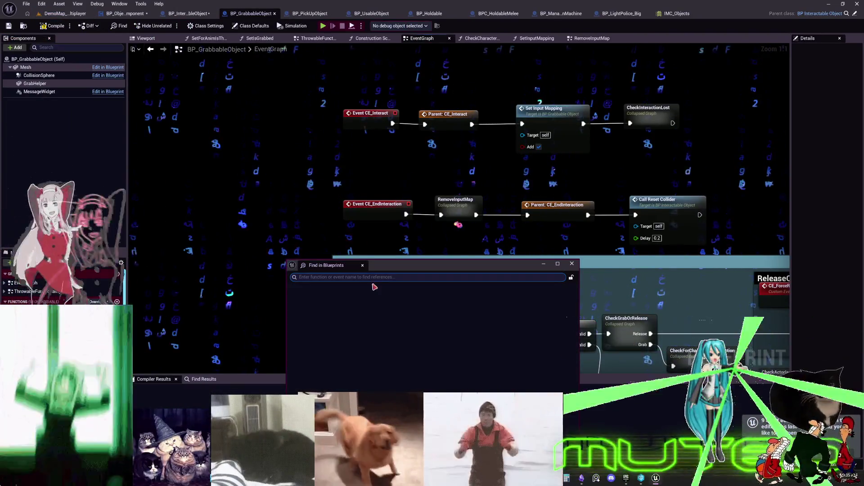
# Search all Blueprints for 'pressv' and jump to the IA_pressV node in ThrowableFunctionality.
pyautogui.write('pressv')
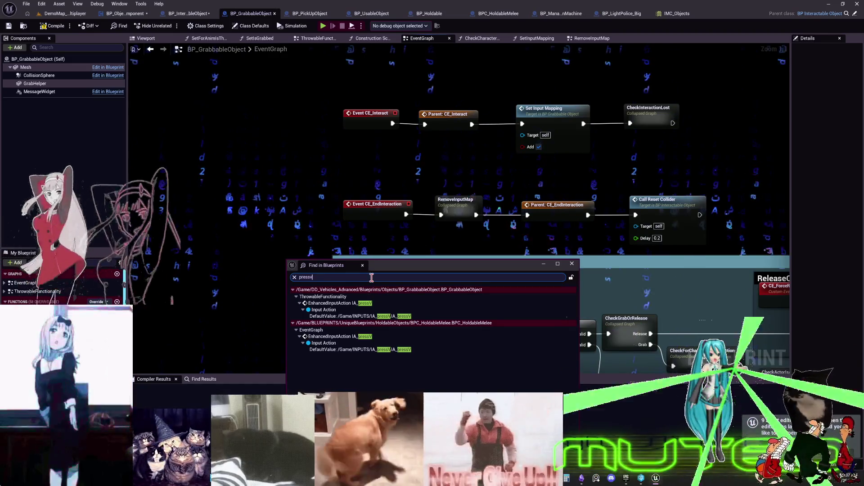
pyautogui.click(380, 316)
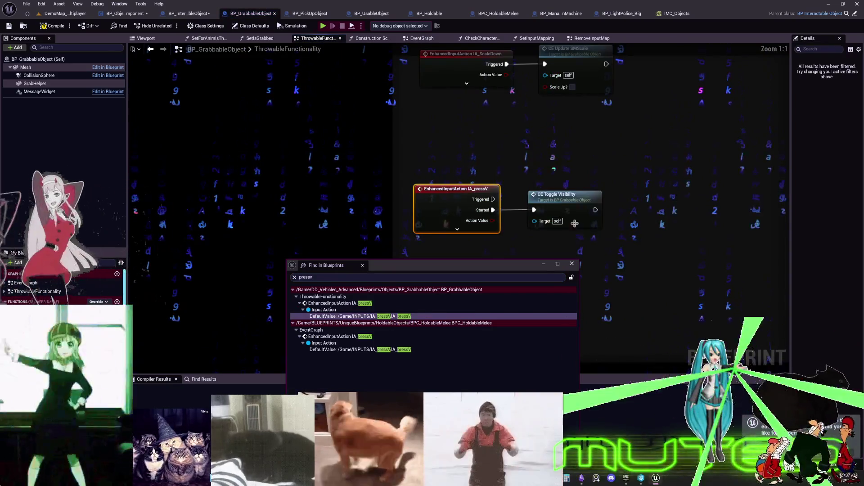
# Check the IA_pressV usage in BPC_HoldableMelee, then browse to the IA_pressV asset from IMC_Objects.
pyautogui.click(368, 350)
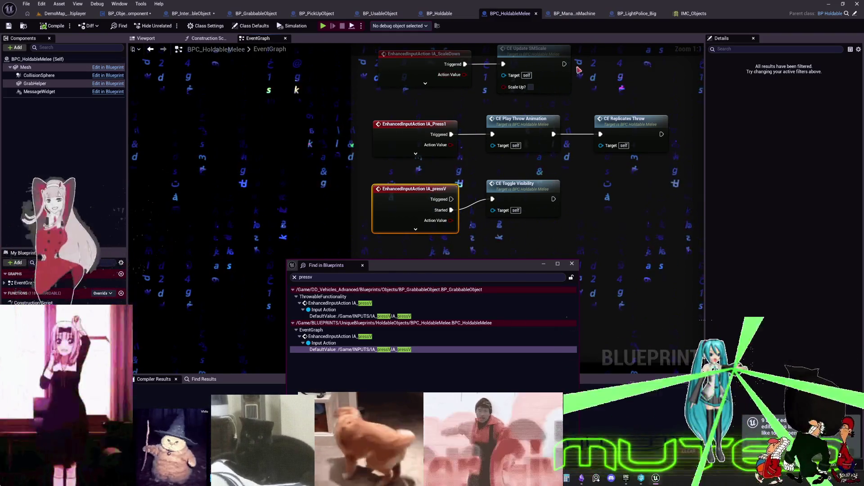
pyautogui.click(694, 14)
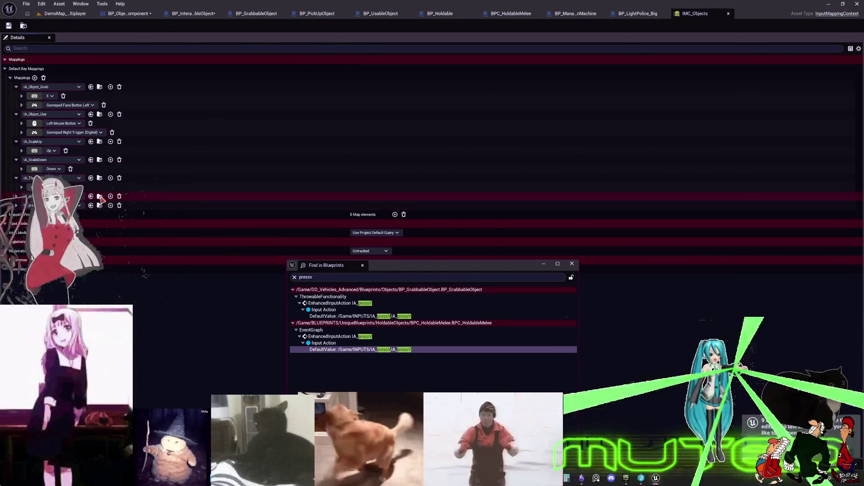
pyautogui.click(100, 196)
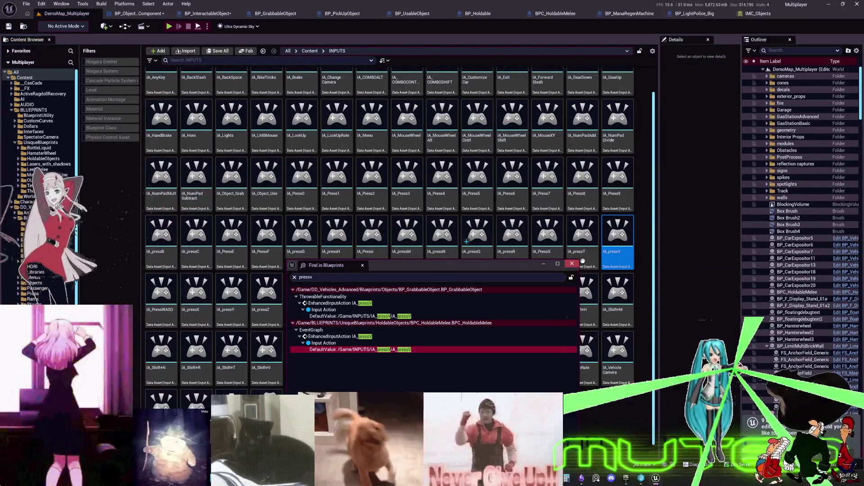
# Close the Blueprint search results and duplicate IA_pressV as IA_ToggleObjectVisibility.
pyautogui.click(622, 238)
pyautogui.rightClick(627, 240)
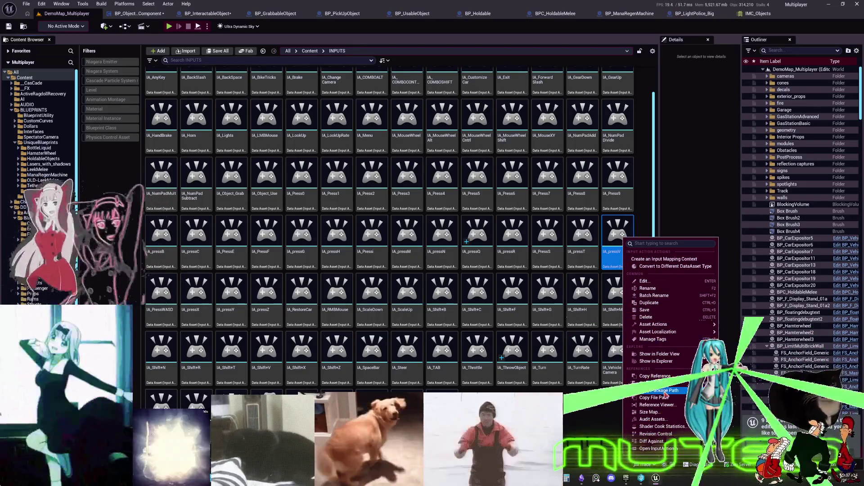
pyautogui.click(649, 303)
pyautogui.write('IA_ToggleObjectVisibility')
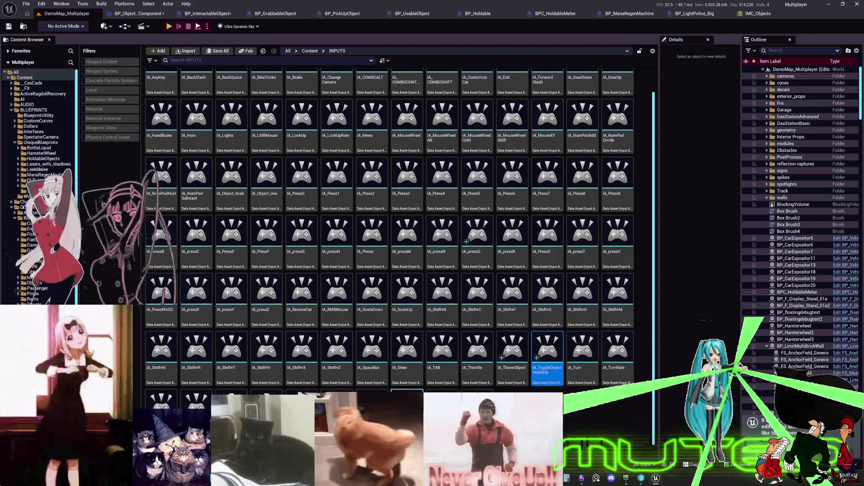
# Assign IA_ToggleObjectVisibility to a key mapping in IMC_Objects.
pyautogui.click(766, 13)
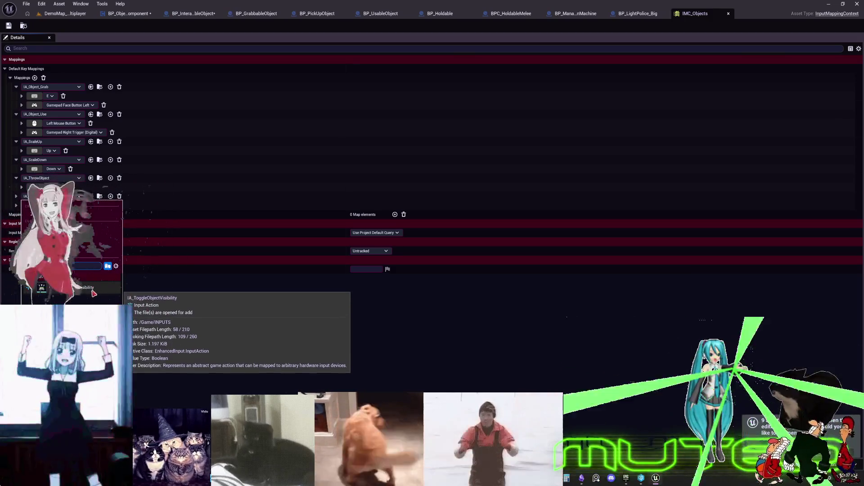
pyautogui.click(91, 287)
pyautogui.click(16, 196)
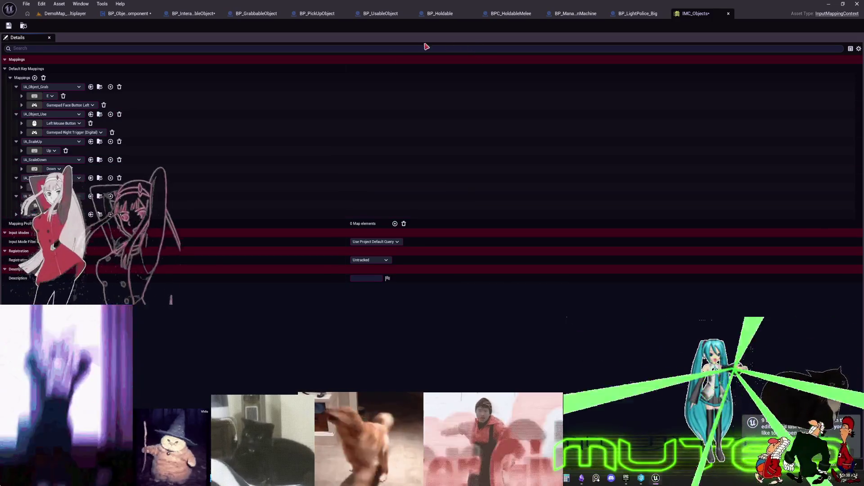
pyautogui.click(580, 13)
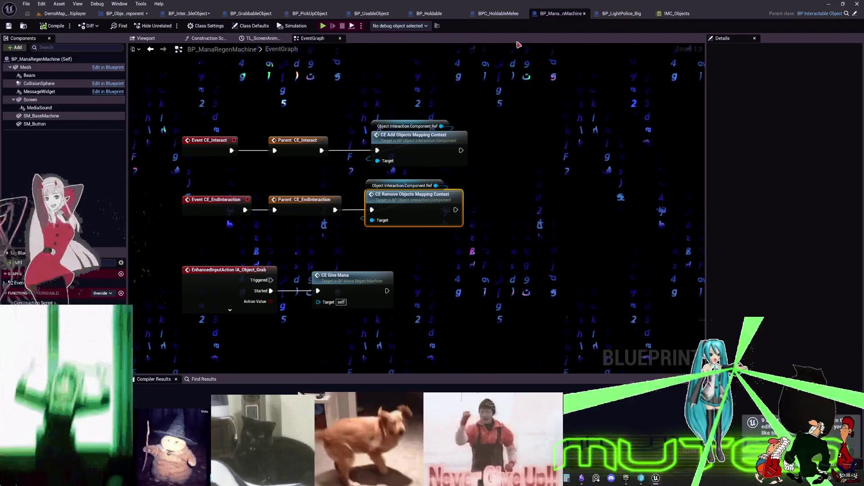
# Cycle through the open Blueprints to reach BP_GrabbableObject's graph.
pyautogui.click(621, 13)
pyautogui.click(374, 14)
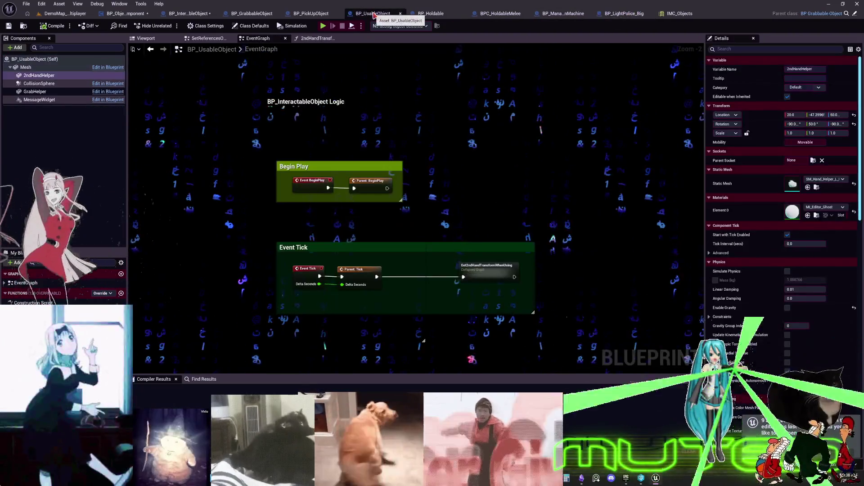
pyautogui.click(307, 13)
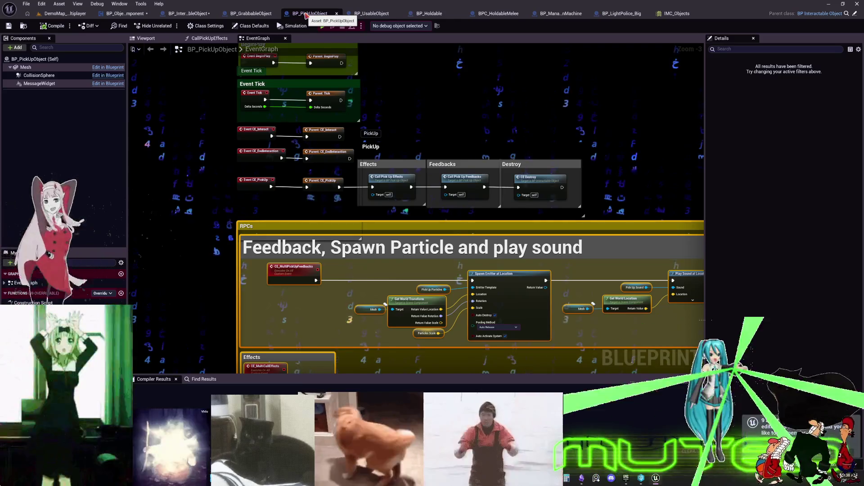
pyautogui.click(251, 14)
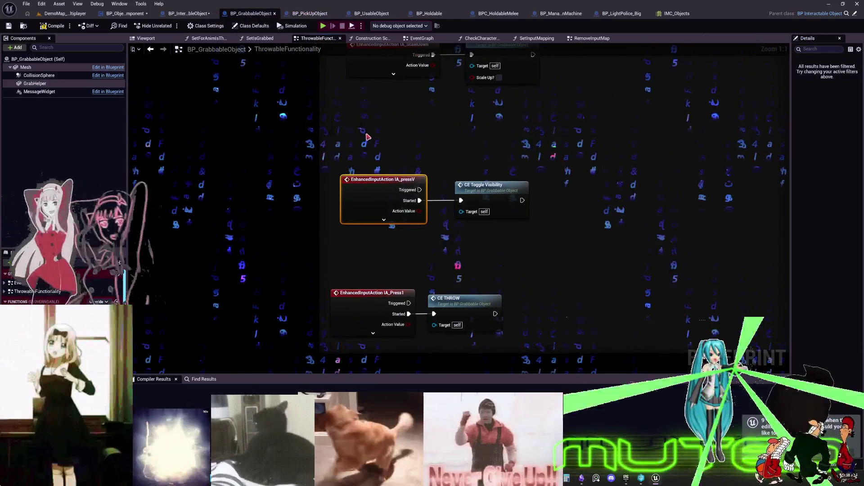
# Replace the IA_pressV event with IA_ToggleObjectVisibility, its Started pin driving CE Toggle Visibility.
pyautogui.rightClick(367, 137)
pyautogui.write('togglev')
pyautogui.press('BackSpace')
pyautogui.press('BackSpace')
pyautogui.press('BackSpace')
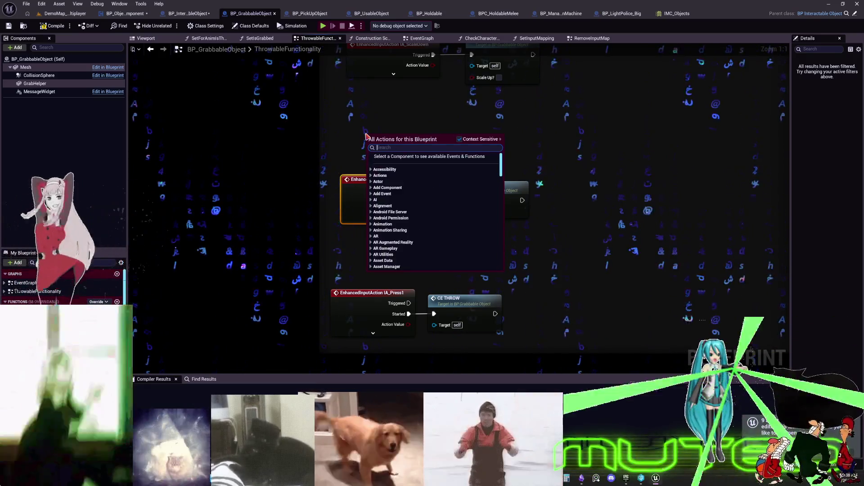
pyautogui.write('toggleobj')
pyautogui.press('Return')
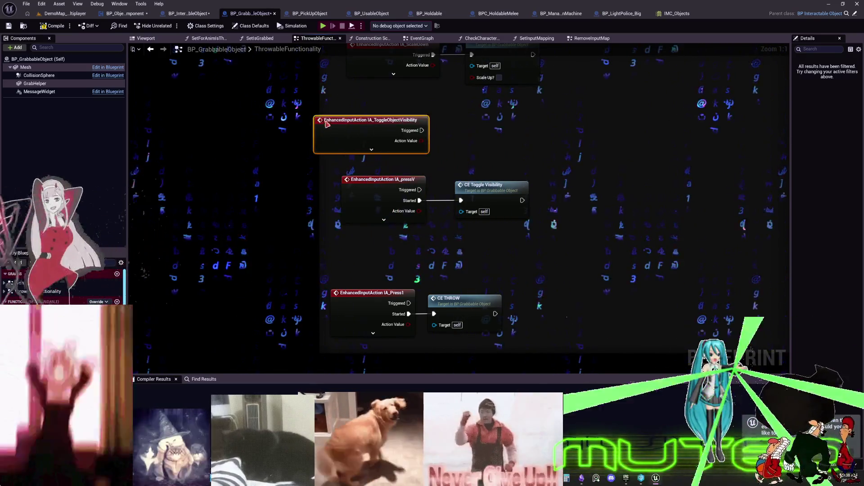
pyautogui.click(372, 149)
pyautogui.moveTo(360, 120); pyautogui.dragTo(235, 114)
pyautogui.moveTo(297, 135); pyautogui.dragTo(460, 200)
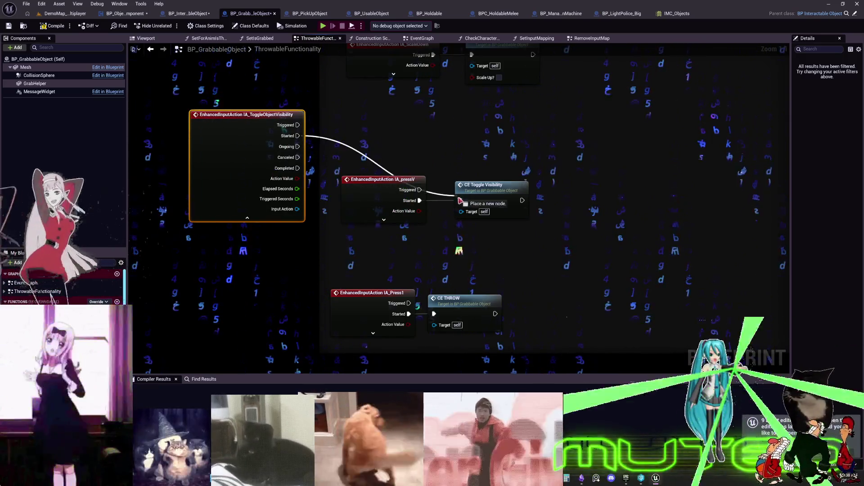
pyautogui.click(366, 189)
pyautogui.press('Delete')
pyautogui.moveTo(235, 171); pyautogui.dragTo(370, 204)
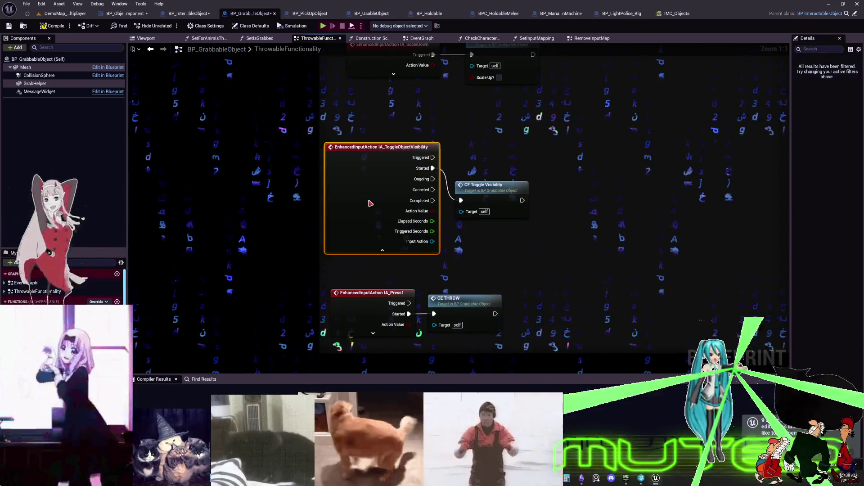
pyautogui.moveTo(486, 141); pyautogui.dragTo(491, 184)
# Search all Blueprints for 'pressv' and jump to the IA_pressV node in BPC_HoldableMelee.
pyautogui.hotkey('ctrl', 'shift', 'f')
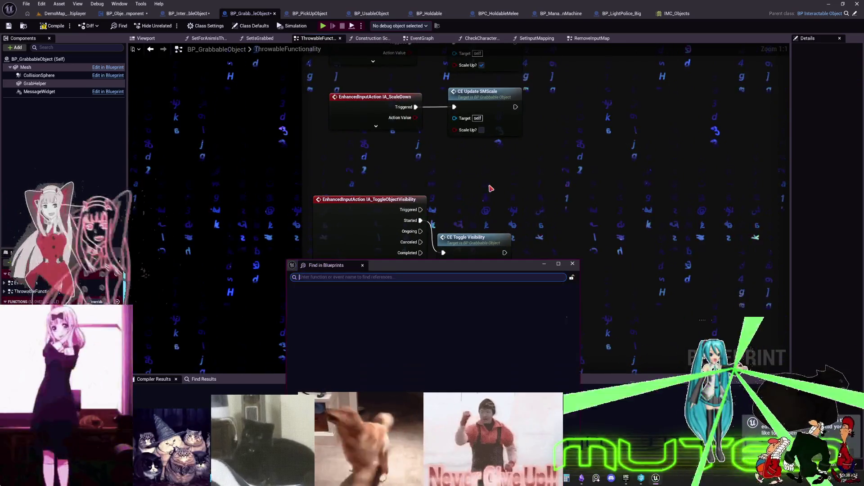
pyautogui.write('pressv')
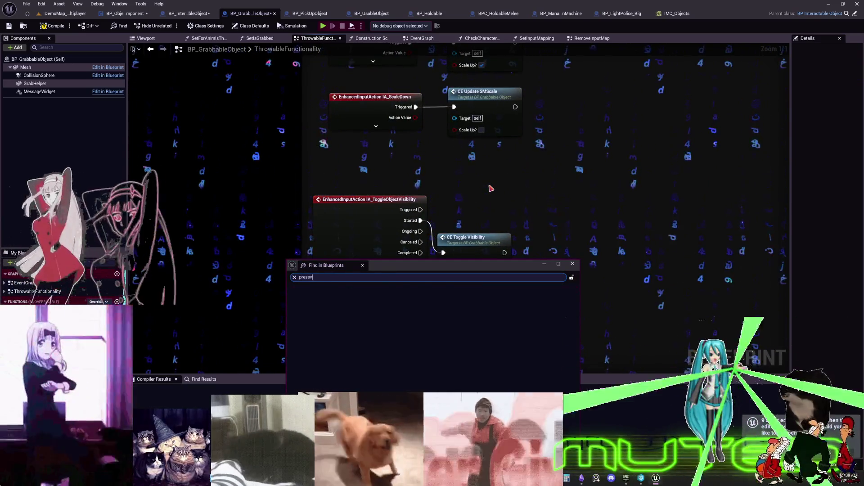
pyautogui.press('Return')
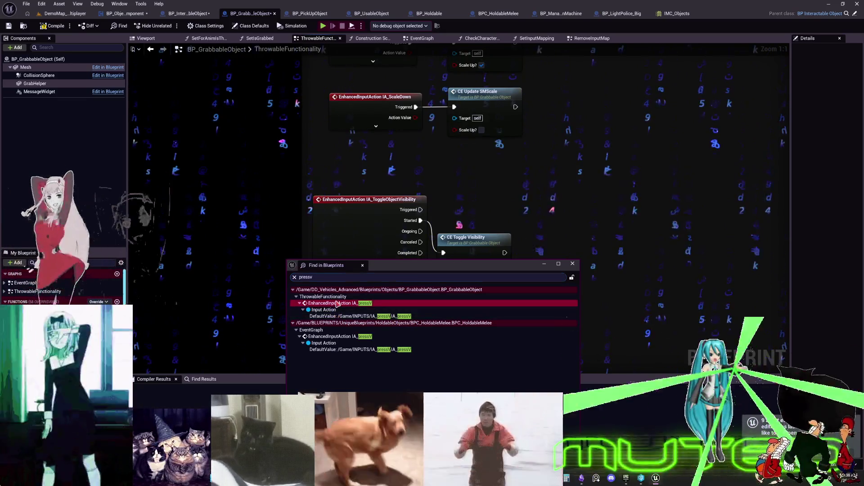
pyautogui.click(353, 316)
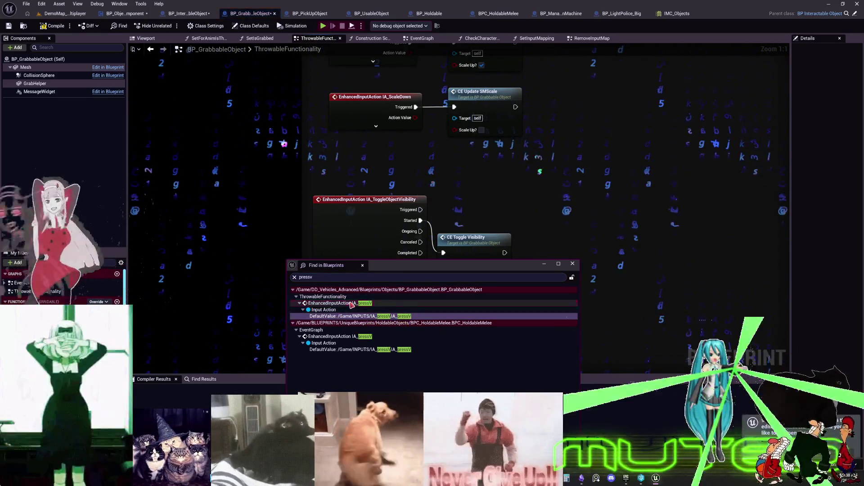
pyautogui.click(351, 304)
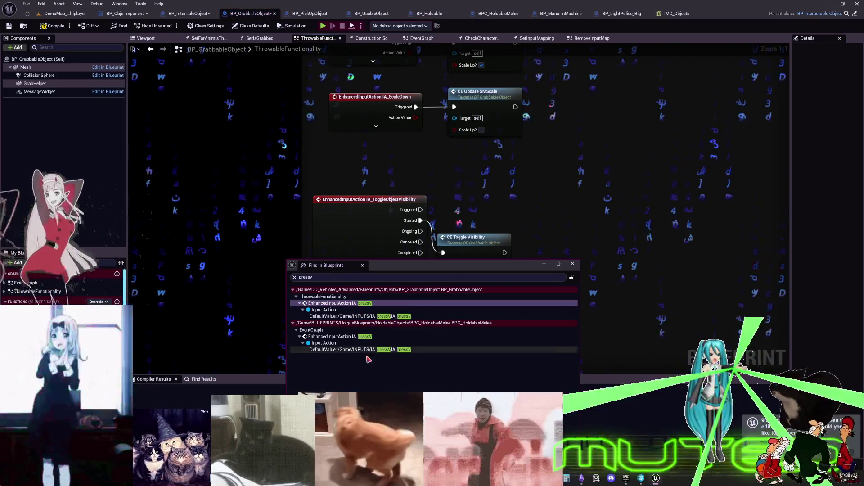
pyautogui.doubleClick(365, 349)
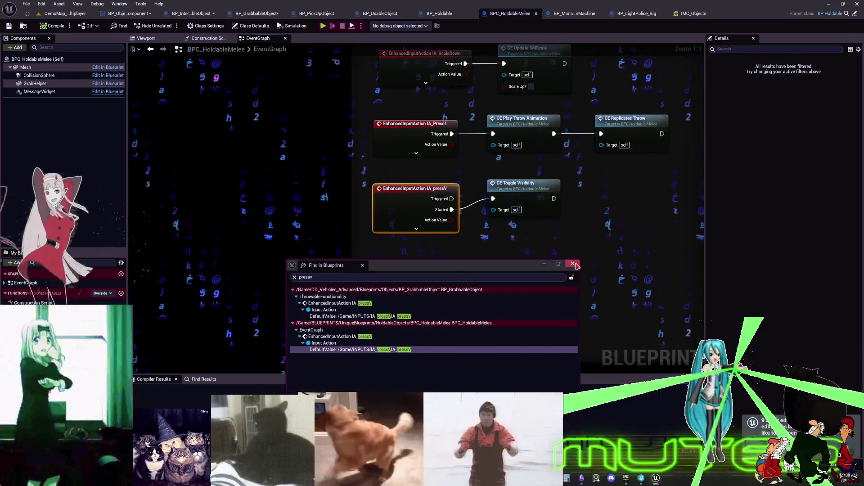
# Swap IA_pressV for an IA_ToggleObjectVisibility event wired to CE Toggle Visibility.
pyautogui.click(572, 264)
pyautogui.rightClick(284, 225)
pyautogui.write('toggleob')
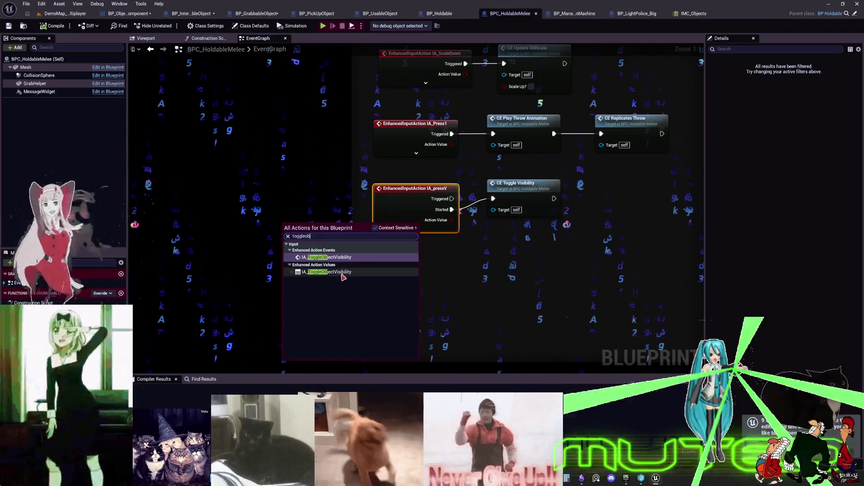
pyautogui.press('Return')
pyautogui.moveTo(389, 247)
pyautogui.mouseDown()
pyautogui.moveTo(439, 253)
pyautogui.moveTo(493, 199)
pyautogui.mouseUp()
pyautogui.click(421, 198)
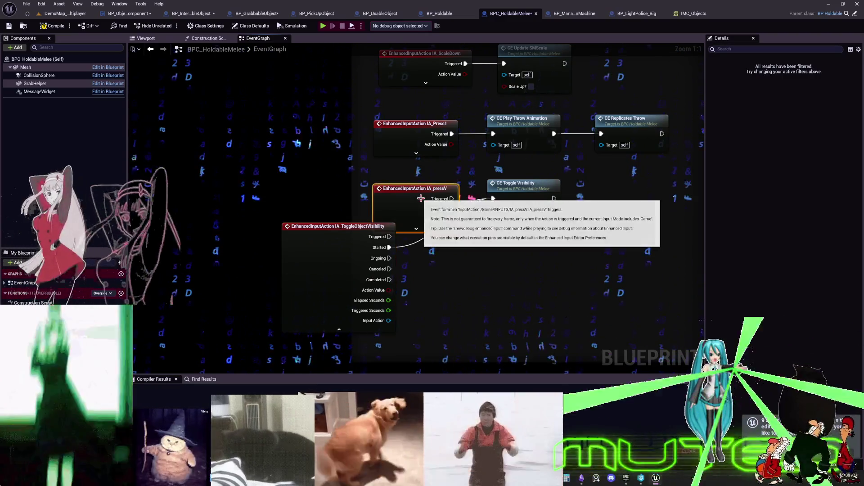
pyautogui.press('Delete')
pyautogui.moveTo(330, 274); pyautogui.dragTo(411, 225)
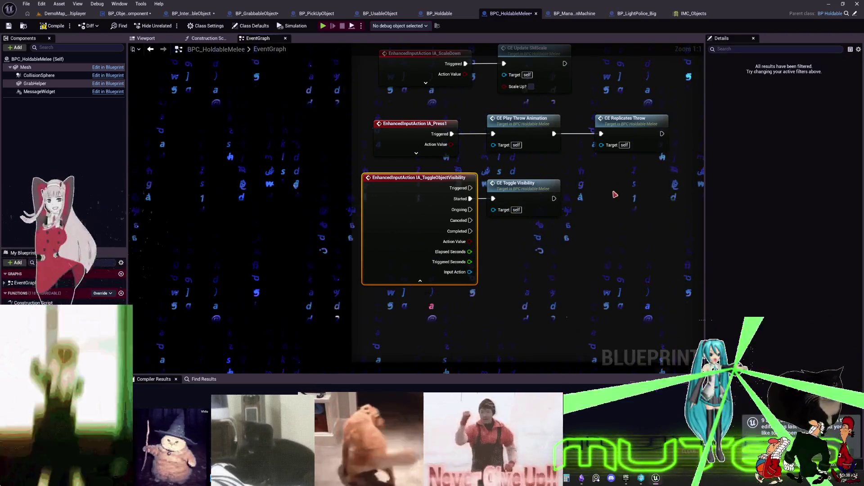
# Replace IA_Press1 with an IA_ThrowObject event whose Started pin fires CE Play Throw Animation.
pyautogui.rightClick(257, 223)
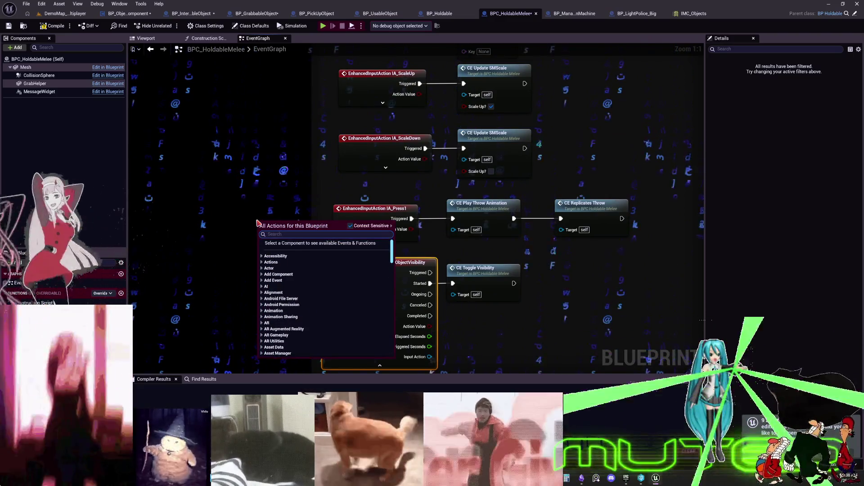
pyautogui.write('throw')
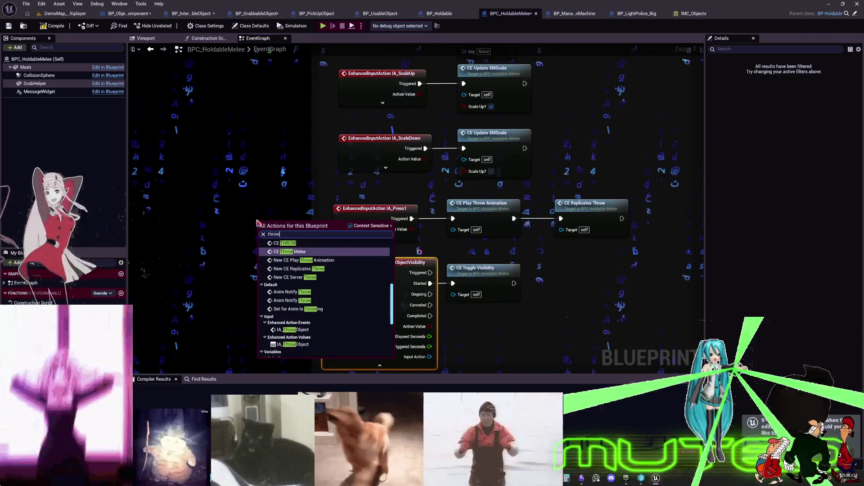
pyautogui.scroll(5, 355, 266)
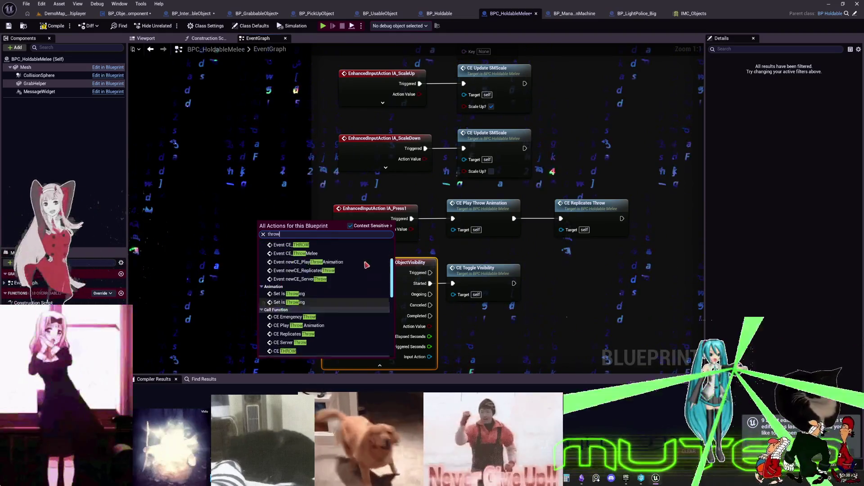
pyautogui.scroll(-10, 372, 262)
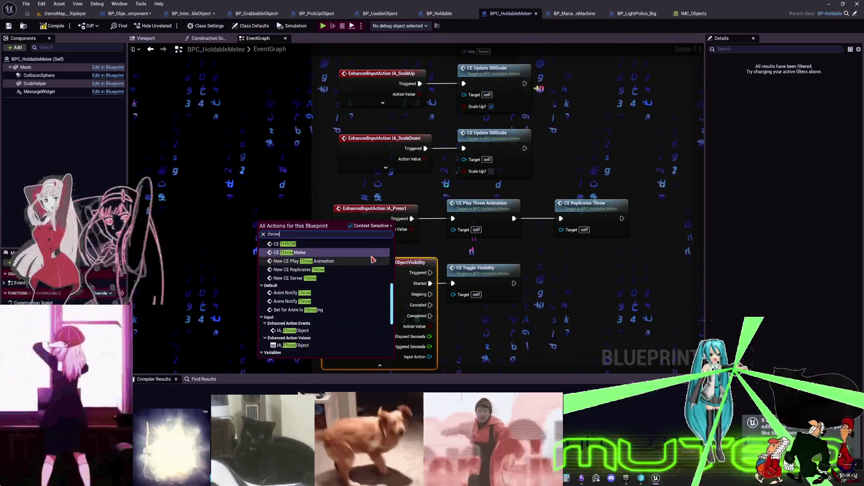
pyautogui.click(293, 276)
pyautogui.moveTo(288, 247)
pyautogui.mouseDown()
pyautogui.moveTo(244, 201)
pyautogui.moveTo(209, 235)
pyautogui.mouseUp()
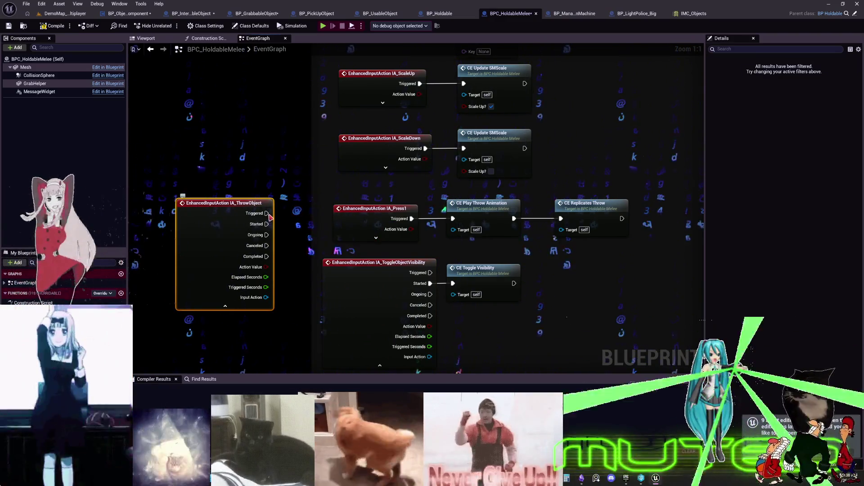
pyautogui.moveTo(266, 224); pyautogui.dragTo(453, 219)
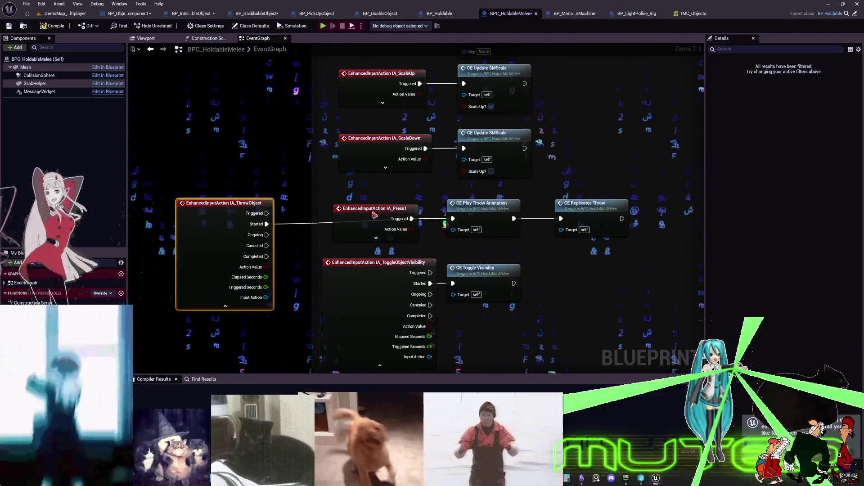
pyautogui.click(375, 215)
pyautogui.press('Delete')
pyautogui.moveTo(232, 227); pyautogui.dragTo(251, 222)
pyautogui.click(363, 210)
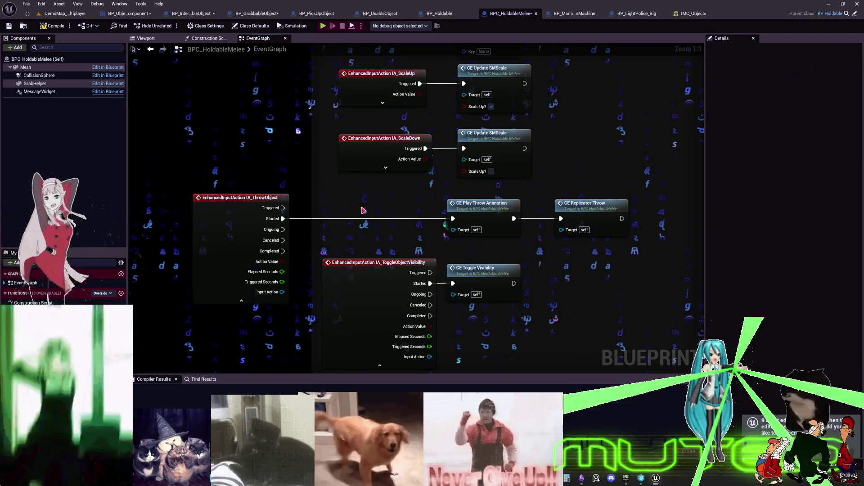
pyautogui.hotkey('ctrl', 'shift', 'f')
pyautogui.write('press')
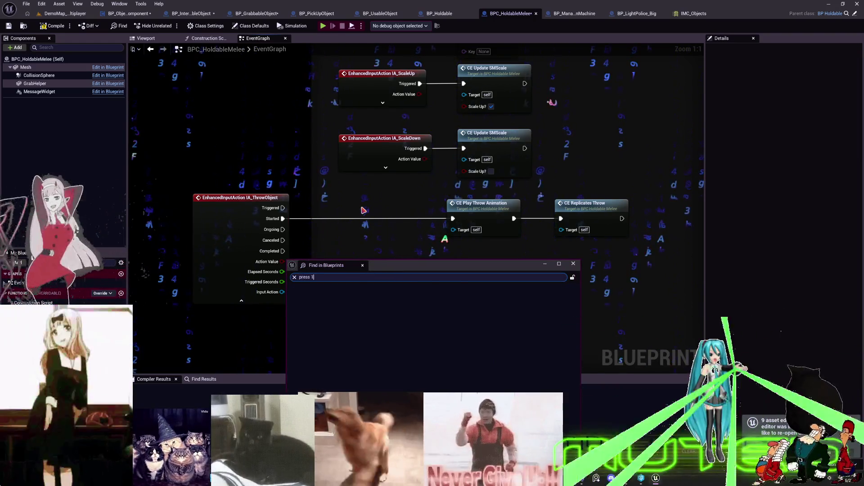
# Search Blueprints for 'press1' and jump to the IA_Press1 usage in BP_GrabbableObject.
pyautogui.press('Return')
pyautogui.press('BackSpace')
pyautogui.press('BackSpace')
pyautogui.write('1')
pyautogui.press('Return')
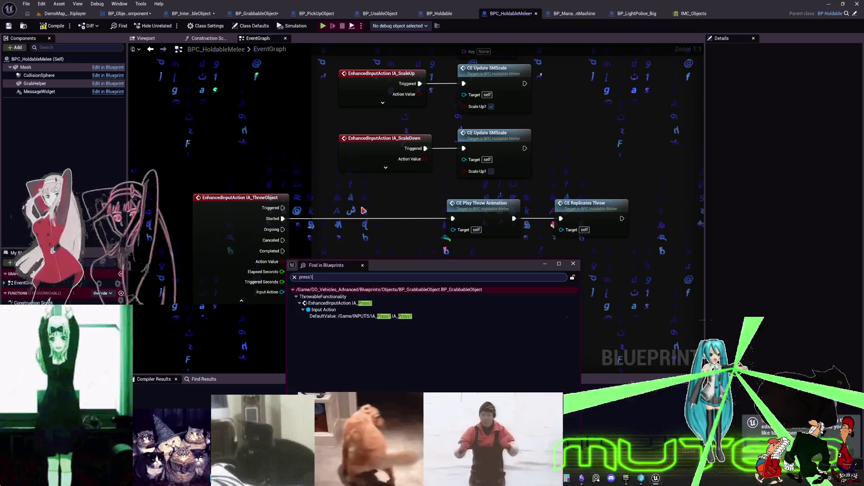
pyautogui.doubleClick(360, 304)
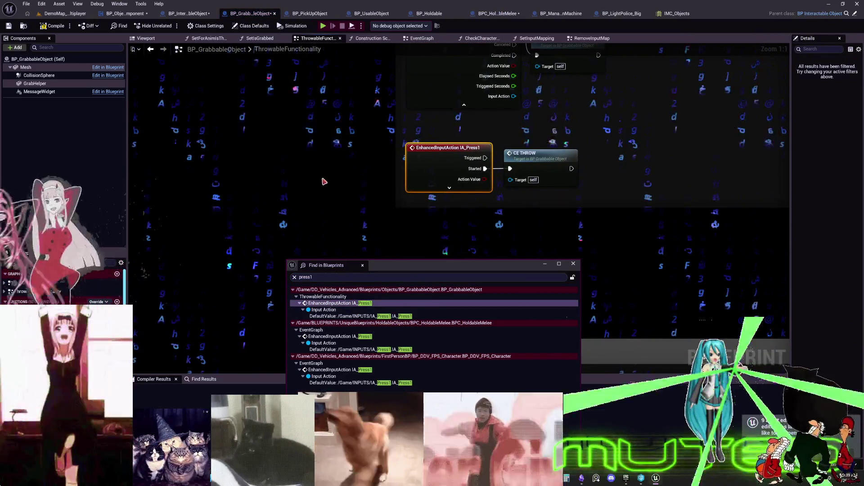
# Start searching the node list for the throw input action.
pyautogui.rightClick(330, 179)
pyautogui.write('thr')
pyautogui.press('BackSpace')
pyautogui.press('BackSpace')
pyautogui.press('BackSpace')
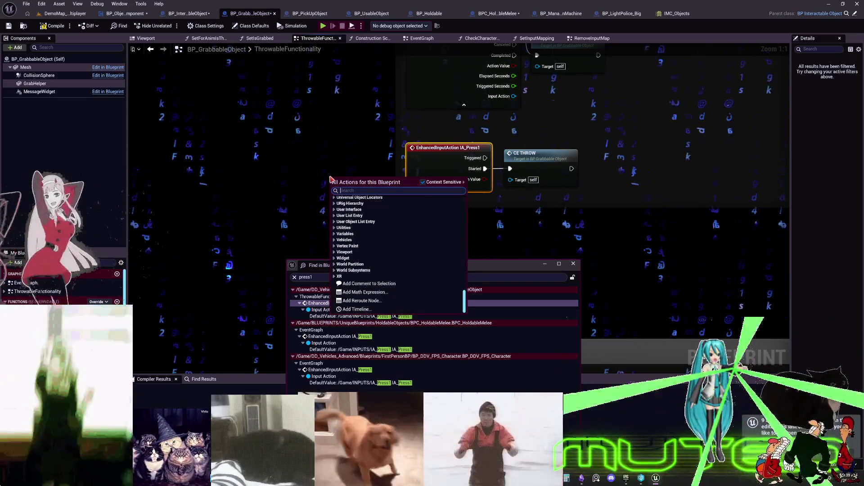
# Add an IA_ThrowObject event driving CE THROW and delete the old IA_Press1 event.
pyautogui.write('input')
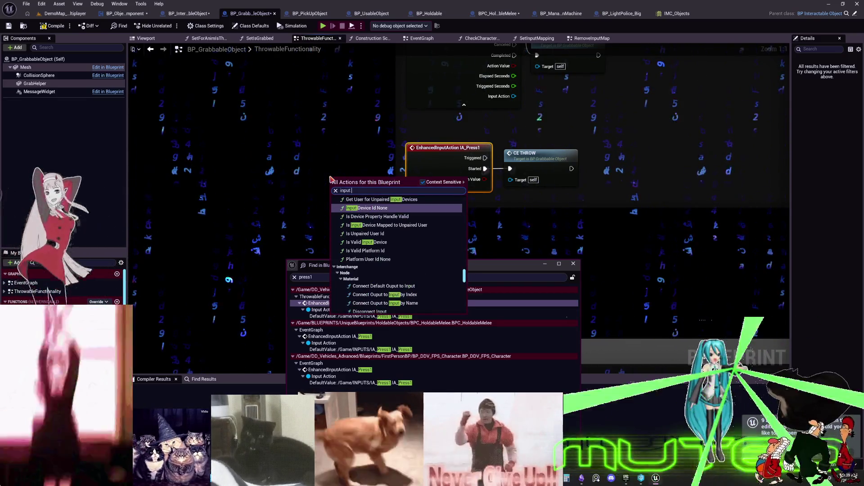
pyautogui.write('throw')
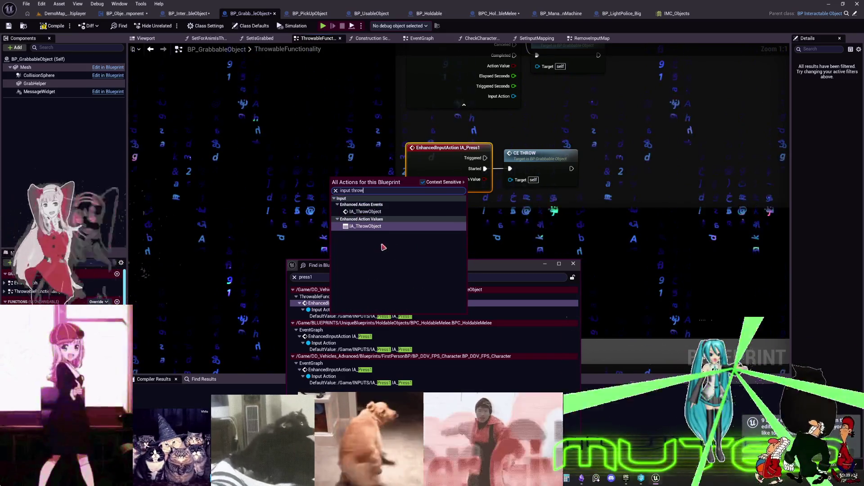
pyautogui.click(365, 211)
pyautogui.moveTo(308, 166); pyautogui.dragTo(286, 155)
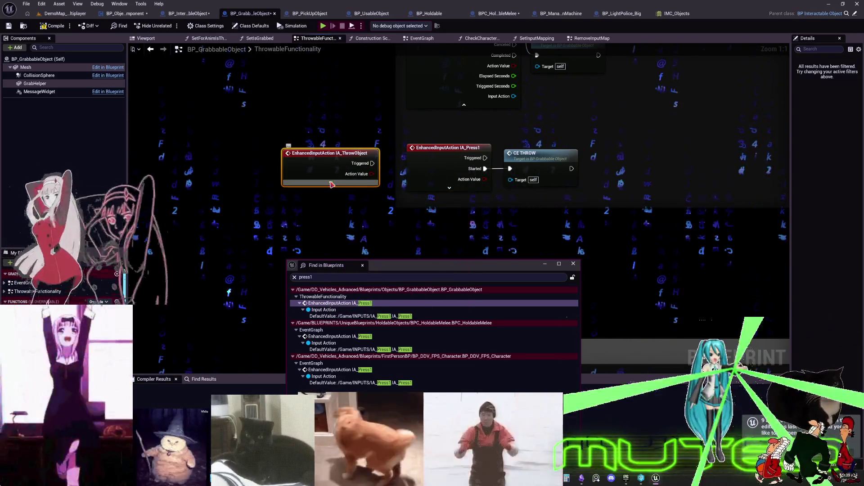
pyautogui.click(330, 182)
pyautogui.moveTo(485, 168)
pyautogui.mouseDown()
pyautogui.moveTo(372, 174)
pyautogui.moveTo(461, 166)
pyautogui.mouseUp()
pyautogui.click(445, 148)
pyautogui.press('Delete')
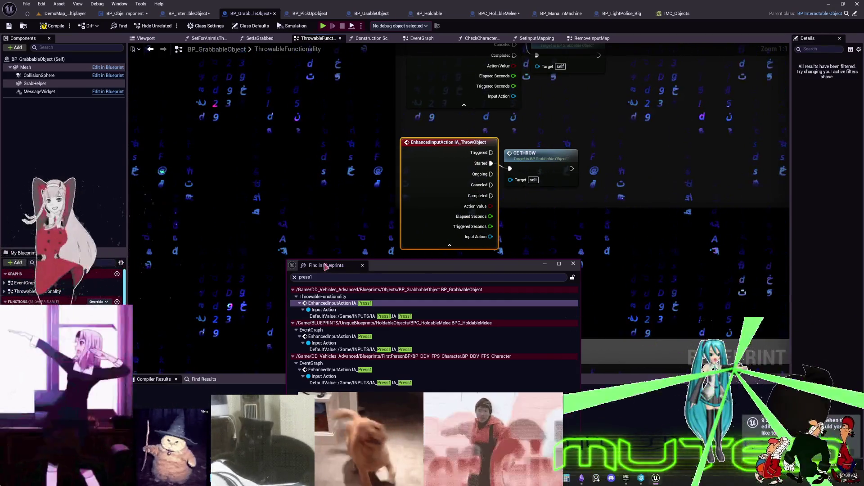
# Save all modified Blueprints.
pyautogui.click(26, 3)
pyautogui.click(45, 53)
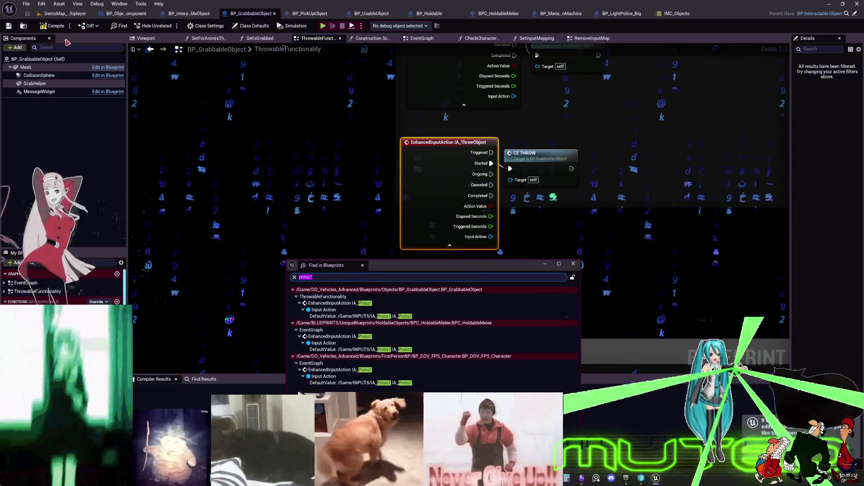
pyautogui.click(300, 248)
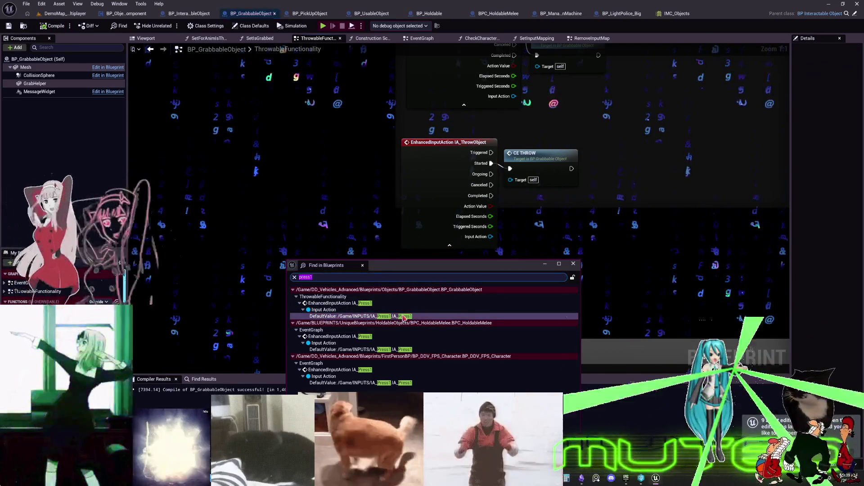
# Nudge BPC_HoldableMelee's IA_ThrowObject right, then open the FPS character's IA_Press1 match.
pyautogui.doubleClick(400, 349)
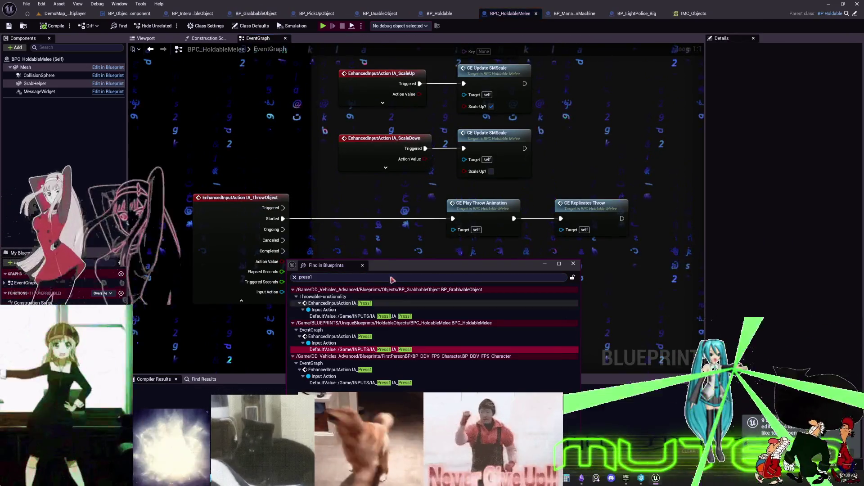
pyautogui.moveTo(234, 243); pyautogui.dragTo(293, 243)
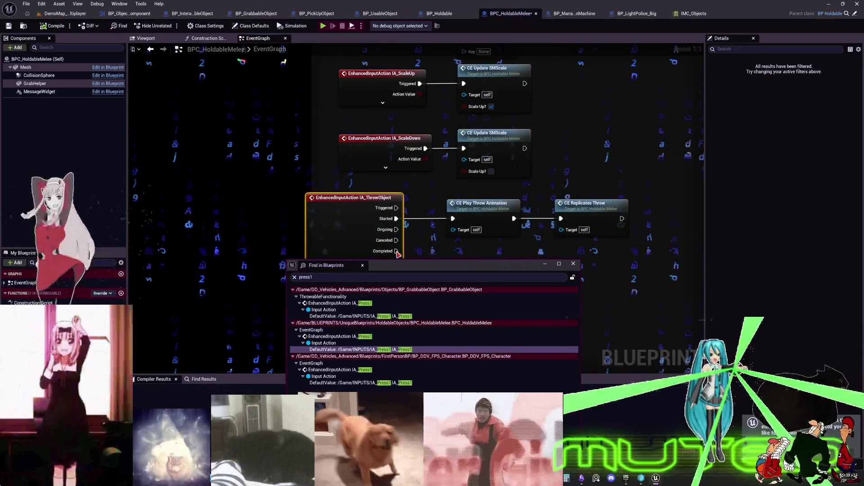
pyautogui.click(388, 383)
pyautogui.doubleClick(388, 382)
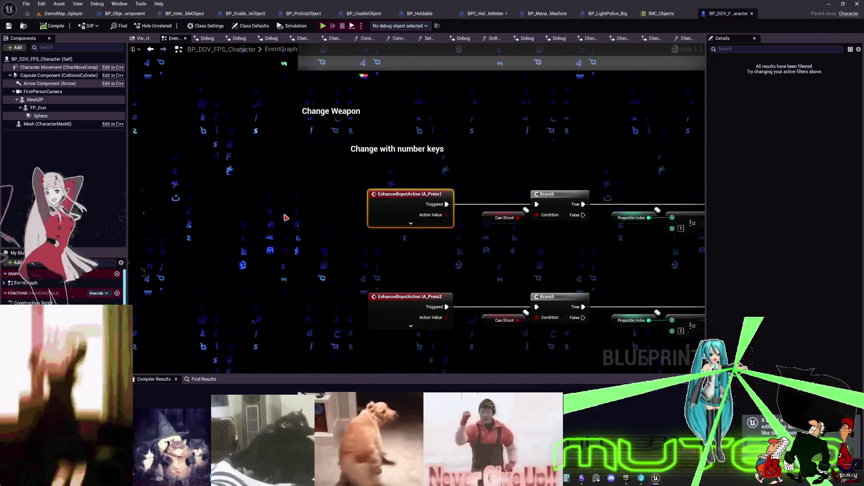
# Pan across the number-key rows, Set Projectile Index nodes and mouse-wheel weapon section.
pyautogui.scroll(-2, 516, 265)
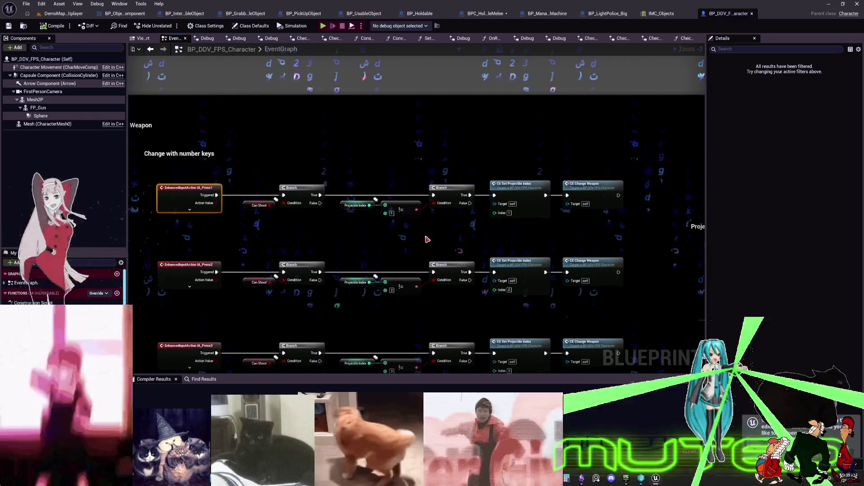
pyautogui.moveTo(342, 241); pyautogui.dragTo(491, 238)
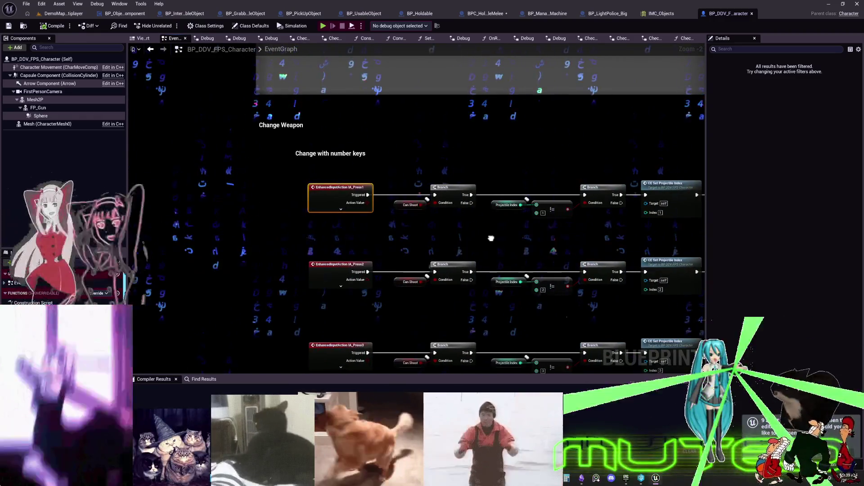
pyautogui.scroll(-6, 492, 239)
pyautogui.scroll(8, 493, 241)
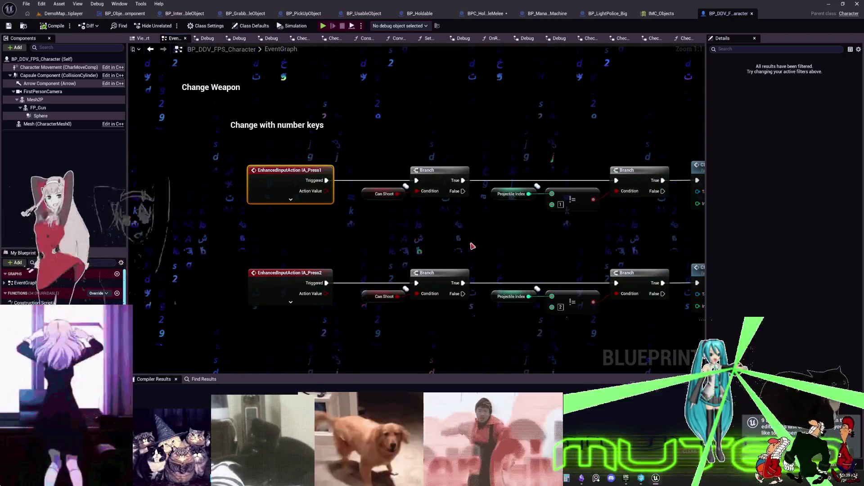
pyautogui.moveTo(521, 262)
pyautogui.mouseDown()
pyautogui.moveTo(484, 248)
pyautogui.moveTo(486, 137)
pyautogui.mouseUp()
pyautogui.scroll(-2, 486, 137)
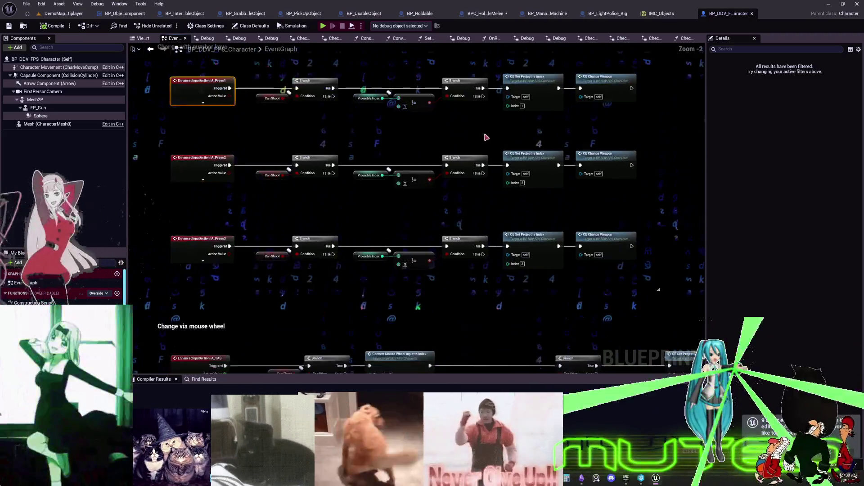
pyautogui.moveTo(382, 263)
pyautogui.mouseDown()
pyautogui.moveTo(442, 184)
pyautogui.moveTo(442, 144)
pyautogui.moveTo(461, 77)
pyautogui.moveTo(444, 102)
pyautogui.moveTo(435, 265)
pyautogui.mouseUp()
pyautogui.scroll(-1, 442, 144)
pyautogui.scroll(-3, 436, 264)
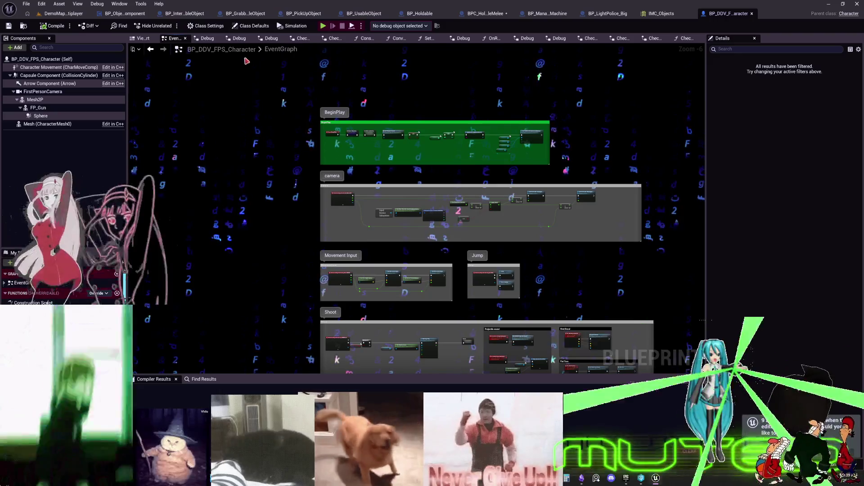
pyautogui.scroll(2, 430, 258)
# Review the Change Weapon, Projectile index and Cadence groups, then box-select all comment groups.
pyautogui.moveTo(430, 257); pyautogui.dragTo(428, 205)
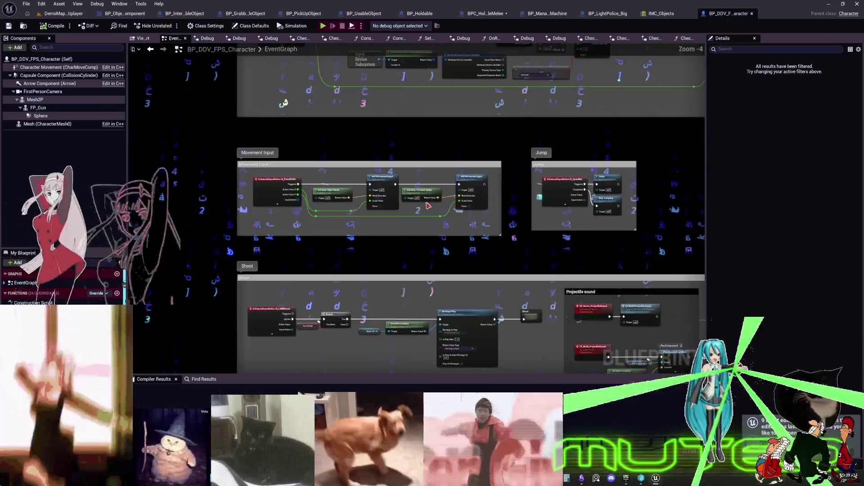
pyautogui.scroll(3, 401, 171)
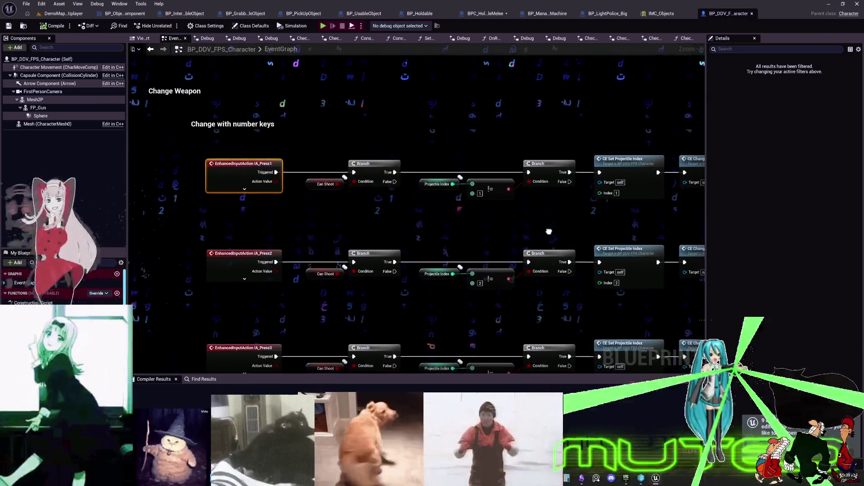
pyautogui.moveTo(546, 231); pyautogui.dragTo(320, 187)
pyautogui.scroll(-2, 569, 167)
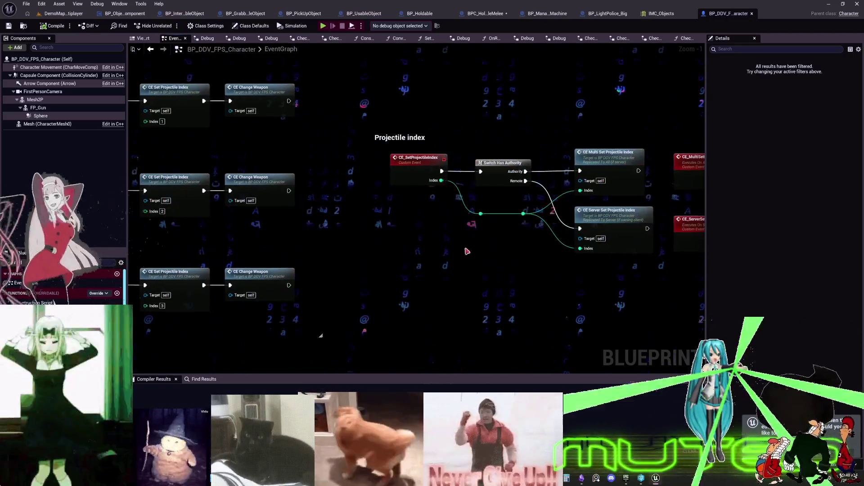
pyautogui.moveTo(565, 290); pyautogui.dragTo(404, 262)
pyautogui.moveTo(489, 259)
pyautogui.mouseDown()
pyautogui.moveTo(308, 235)
pyautogui.moveTo(364, 210)
pyautogui.moveTo(348, 253)
pyautogui.moveTo(428, 227)
pyautogui.moveTo(445, 197)
pyautogui.mouseUp()
pyautogui.scroll(-3, 413, 197)
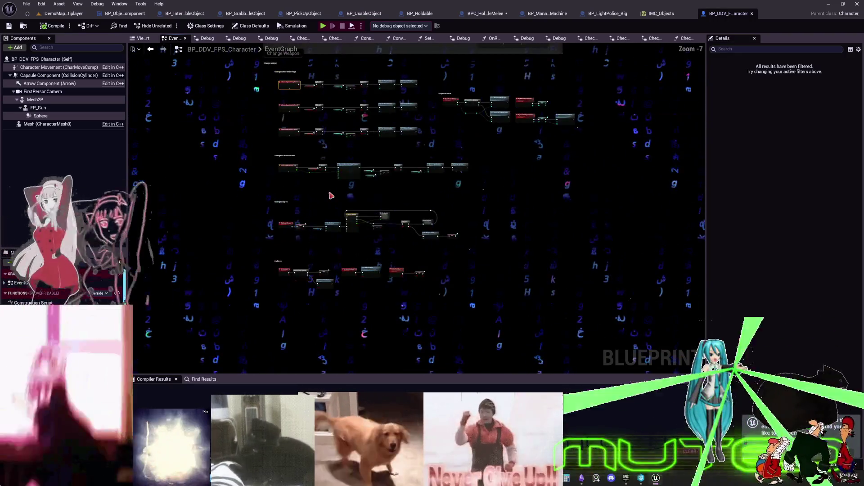
pyautogui.scroll(4, 508, 89)
pyautogui.moveTo(406, 223)
pyautogui.mouseDown()
pyautogui.moveTo(407, 158)
pyautogui.moveTo(387, 150)
pyautogui.mouseUp()
pyautogui.scroll(-7, 536, 143)
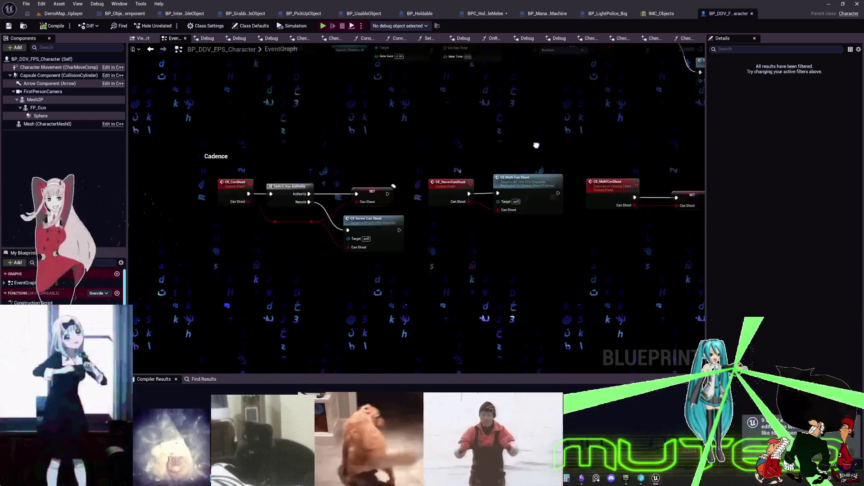
pyautogui.moveTo(646, 314)
pyautogui.mouseDown()
pyautogui.moveTo(344, 139)
pyautogui.moveTo(325, 108)
pyautogui.mouseUp()
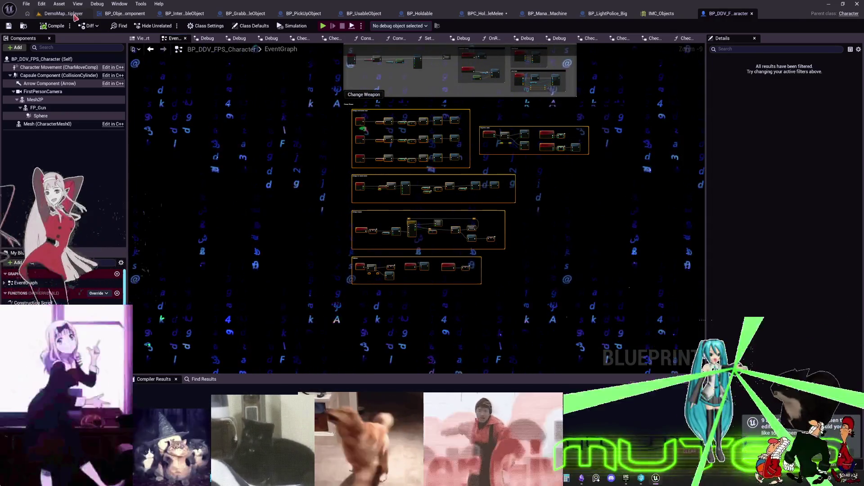
# Open BP_DCAdv_ThirdPChar from the DD_Vehicles_Advanced folder, filtered to Blueprints.
pyautogui.click(63, 13)
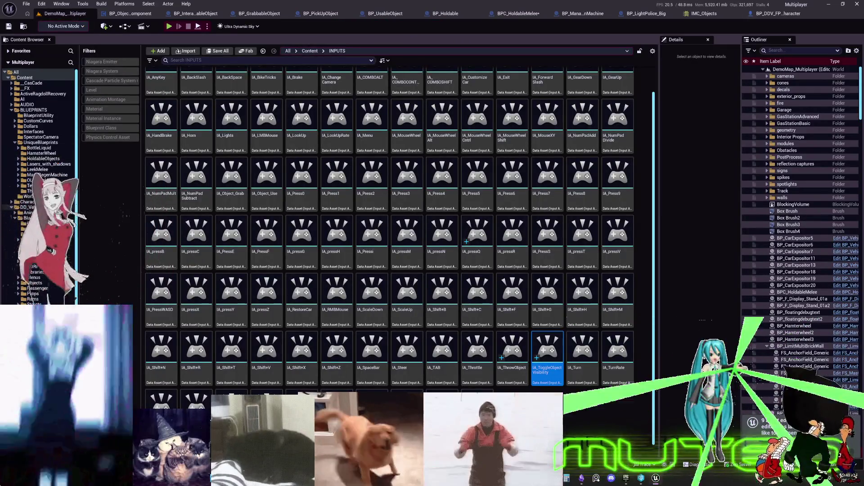
pyautogui.click(27, 207)
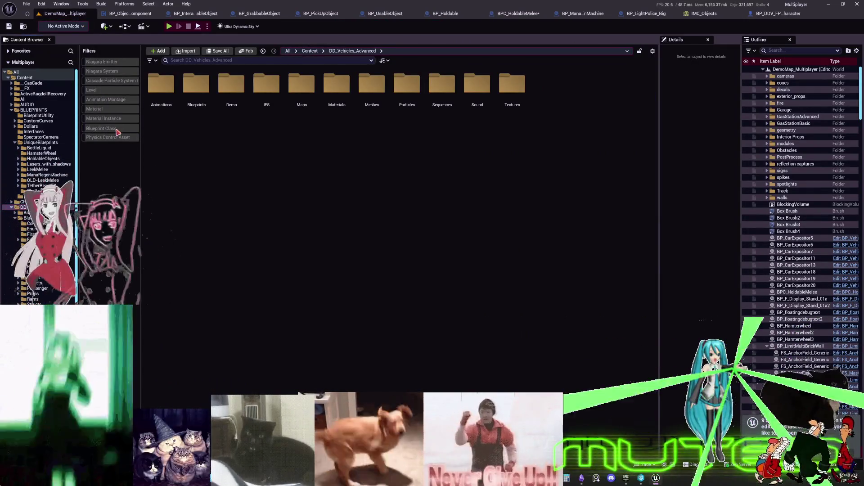
pyautogui.click(116, 132)
pyautogui.doubleClick(372, 269)
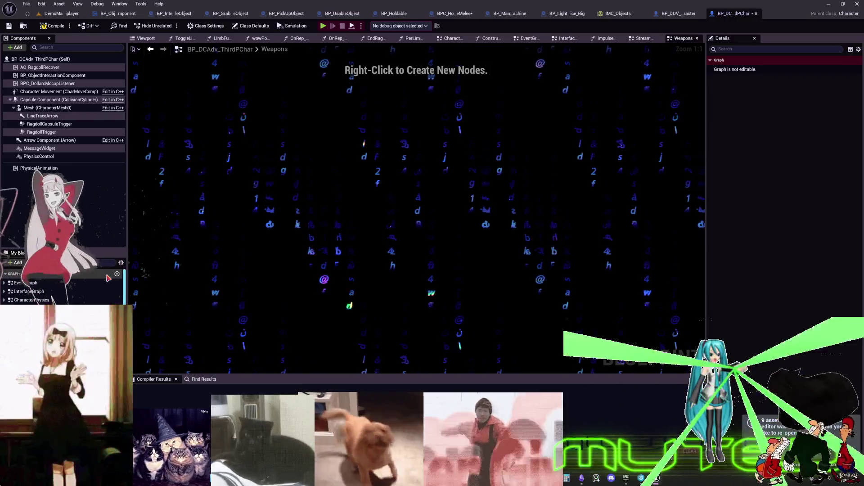
# Paste the weapon nodes, creating matching functions for the missing references including SetWeaponSound.
pyautogui.hotkey('ctrl', 'v')
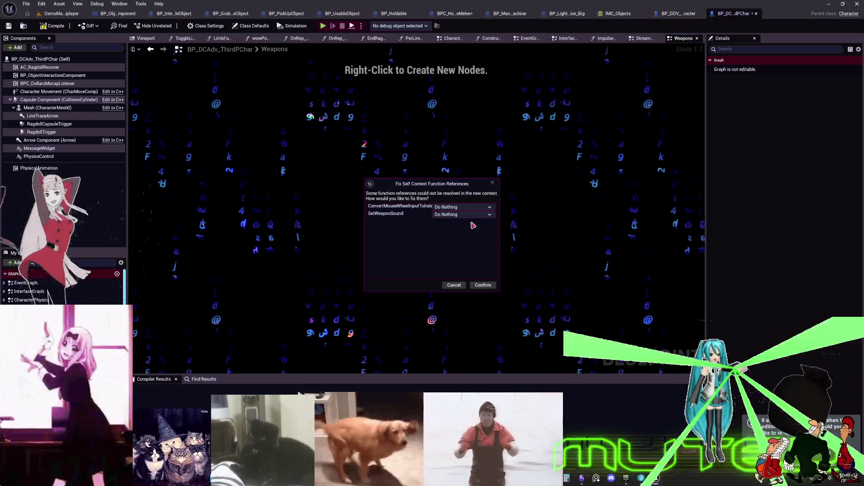
pyautogui.click(464, 207)
pyautogui.click(468, 222)
pyautogui.click(463, 214)
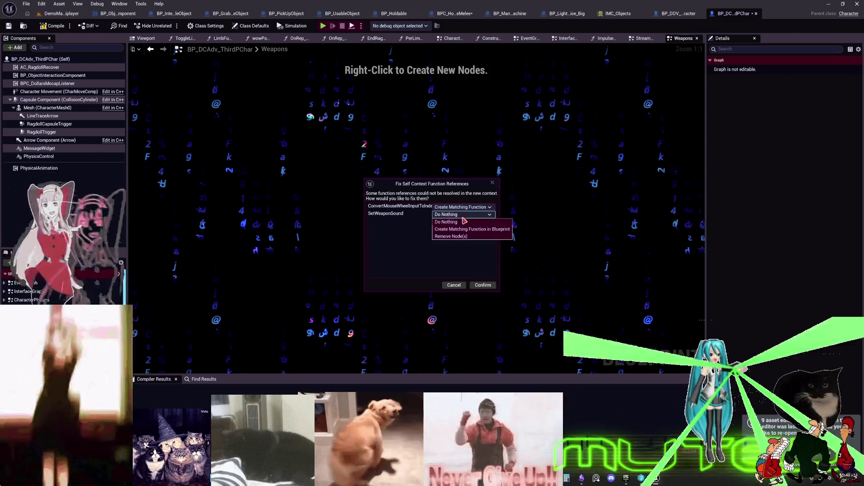
pyautogui.click(468, 229)
pyautogui.click(482, 285)
pyautogui.scroll(-2, 456, 251)
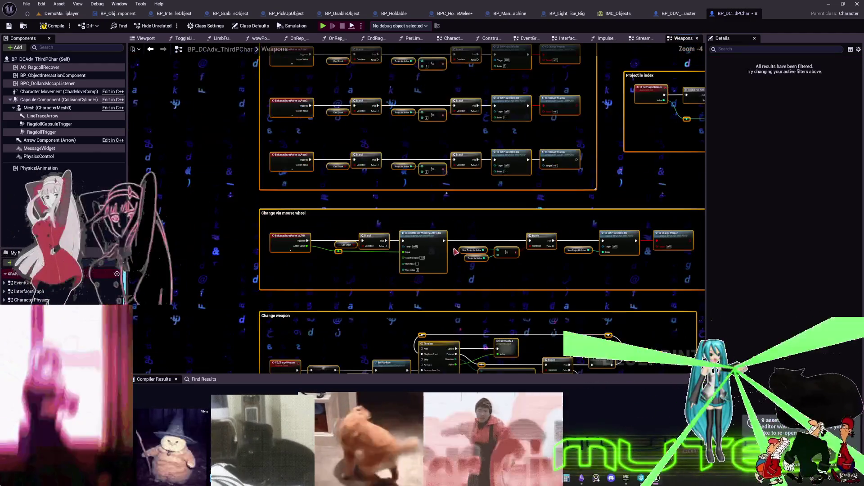
pyautogui.scroll(4, 315, 148)
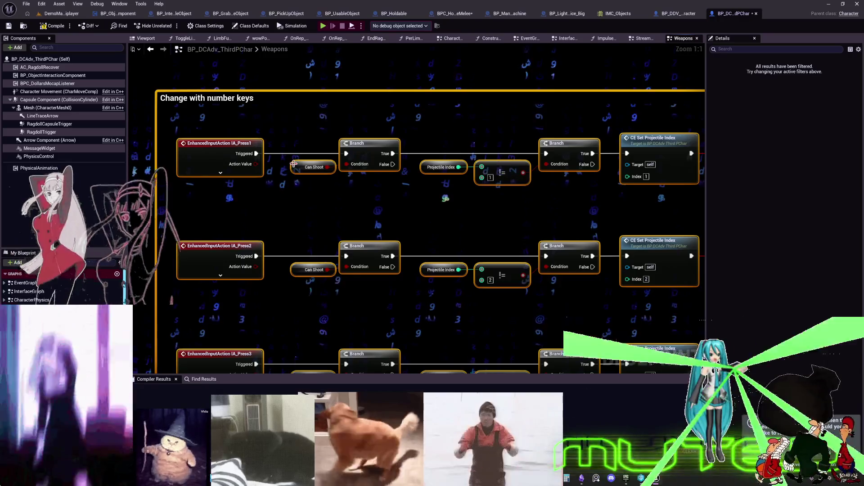
pyautogui.rightClick(293, 164)
pyautogui.press('Escape')
pyautogui.rightClick(428, 171)
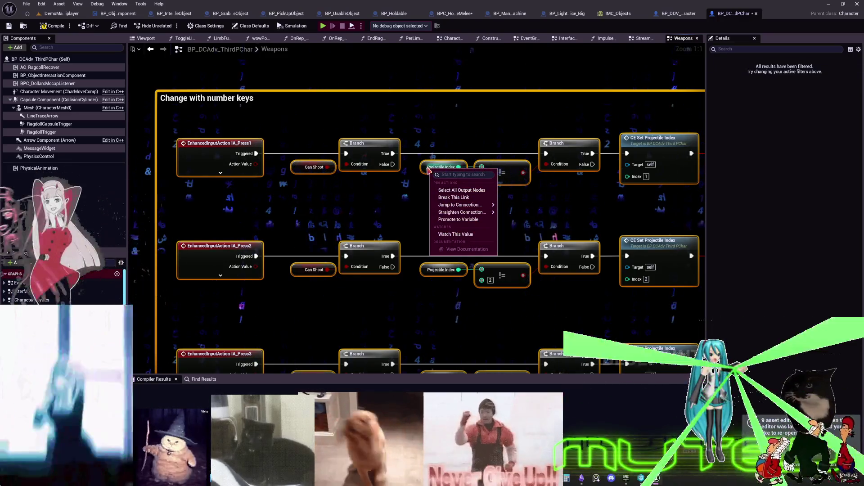
pyautogui.click(418, 130)
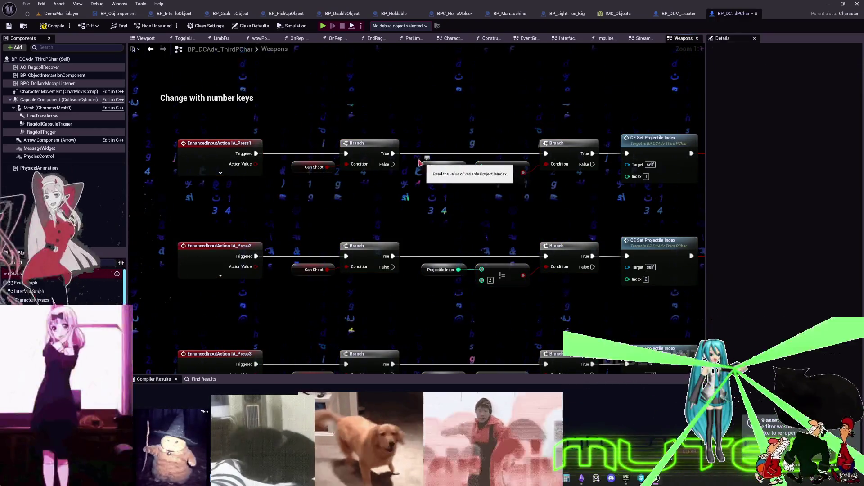
pyautogui.rightClick(428, 169)
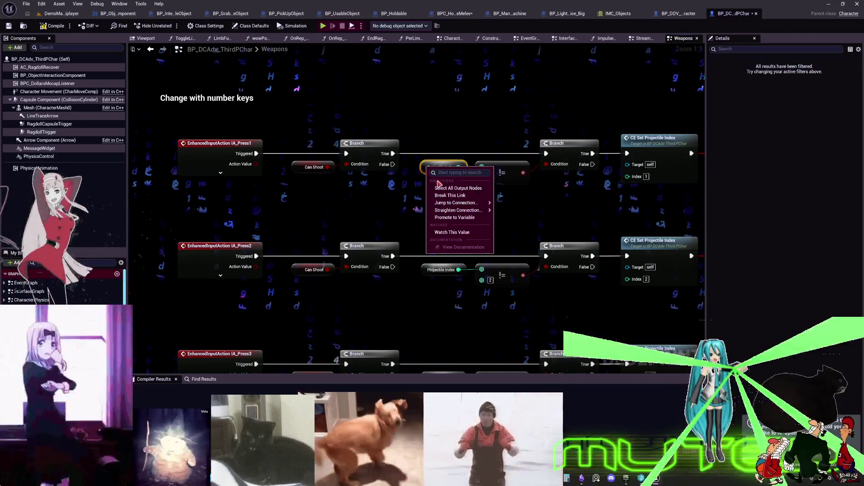
pyautogui.press('Escape')
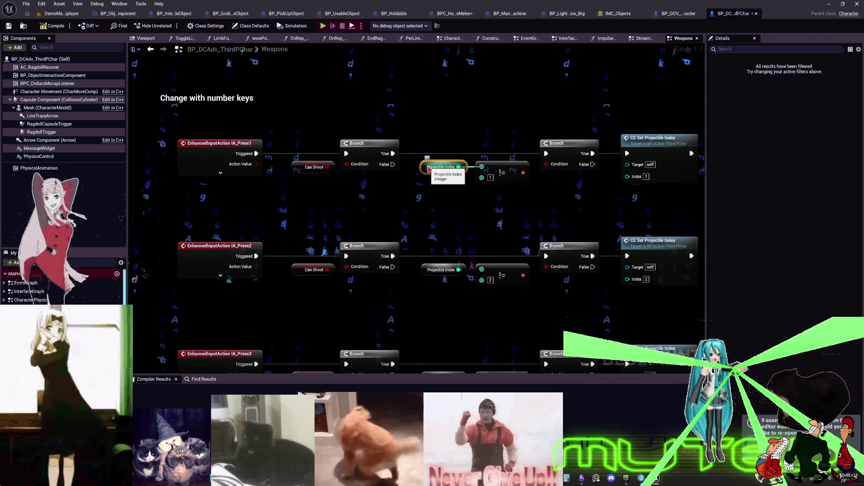
pyautogui.scroll(-2, 428, 167)
# Add a comment reading 'press shift to assign weapon to slot 1, 2, 3 and press 1,2,3 to choose weapons.'.
pyautogui.press('c')
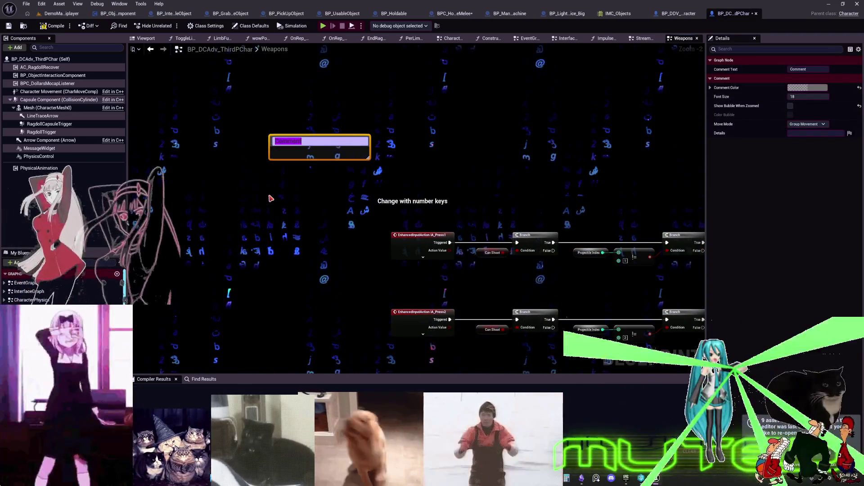
pyautogui.write('press ffhit')
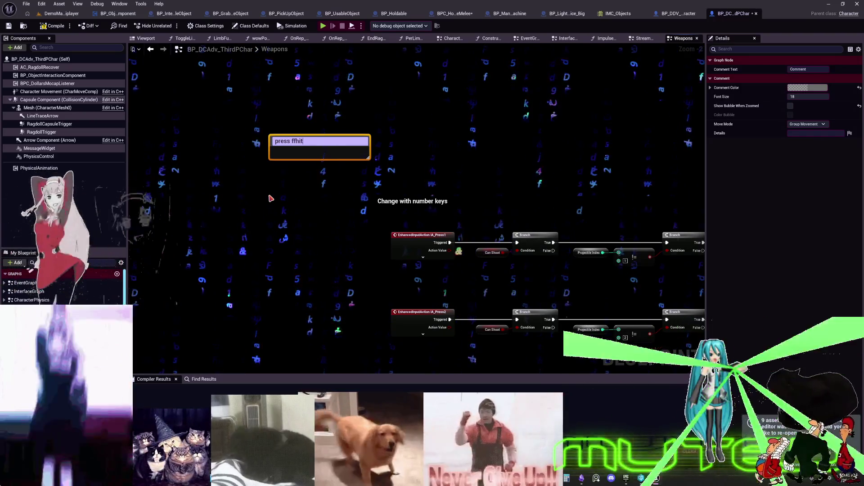
pyautogui.press('BackSpace')
pyautogui.press('BackSpace')
pyautogui.press('BackSpace')
pyautogui.press('BackSpace')
pyautogui.press('BackSpace')
pyautogui.write('shift to assign weap')
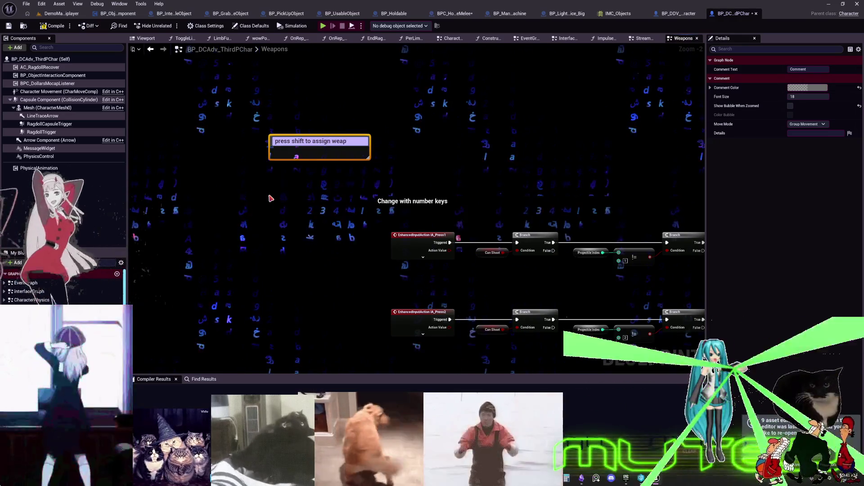
pyautogui.write('on to slot 1,')
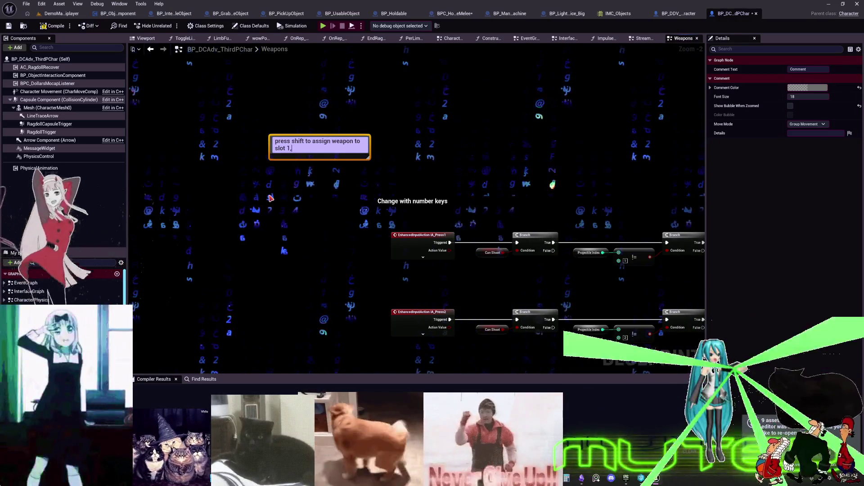
pyautogui.write(' 2, 3 and press 1,2,3 to choose wa')
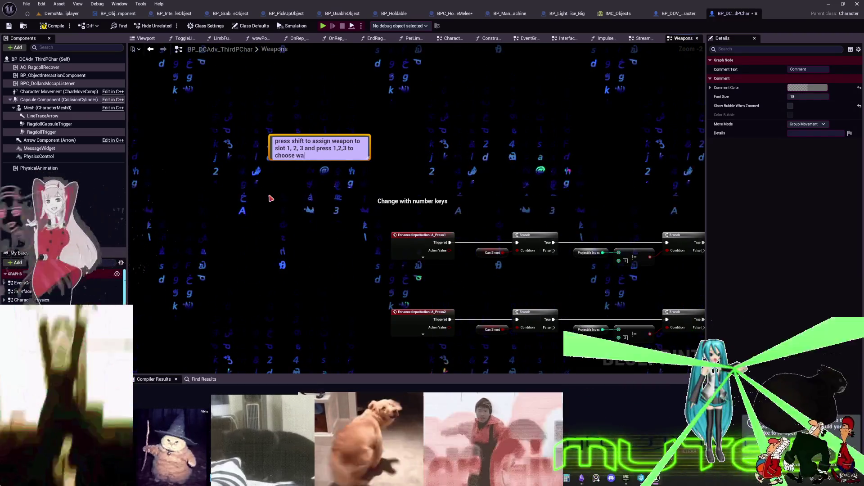
pyautogui.press('BackSpace')
pyautogui.write('eapons.')
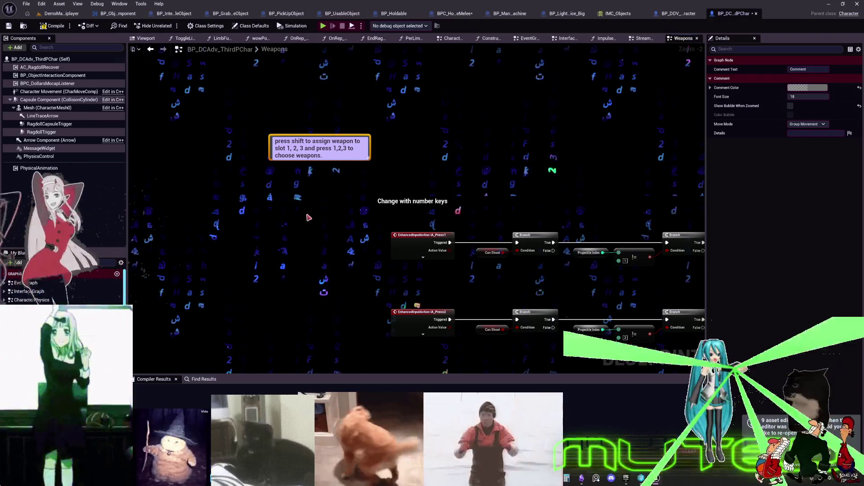
pyautogui.click(309, 218)
pyautogui.scroll(-2, 453, 185)
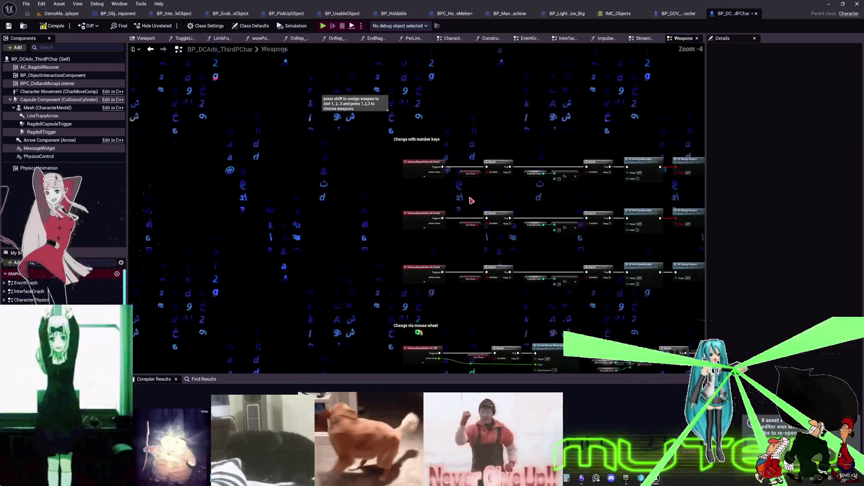
pyautogui.moveTo(570, 225)
pyautogui.mouseDown()
pyautogui.moveTo(342, 225)
pyautogui.moveTo(309, 209)
pyautogui.moveTo(389, 196)
pyautogui.mouseUp()
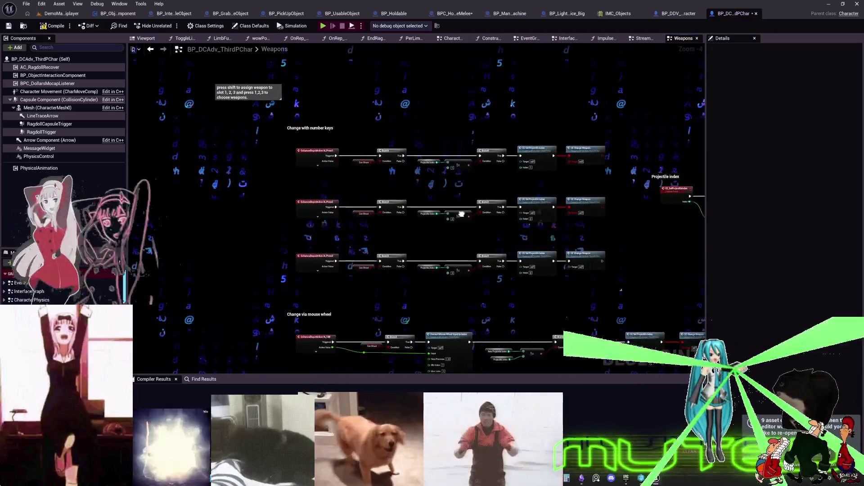
pyautogui.moveTo(461, 214)
pyautogui.mouseDown()
pyautogui.moveTo(492, 184)
pyautogui.moveTo(521, 212)
pyautogui.moveTo(435, 179)
pyautogui.moveTo(486, 180)
pyautogui.moveTo(484, 171)
pyautogui.mouseUp()
pyautogui.moveTo(407, 195); pyautogui.dragTo(413, 203)
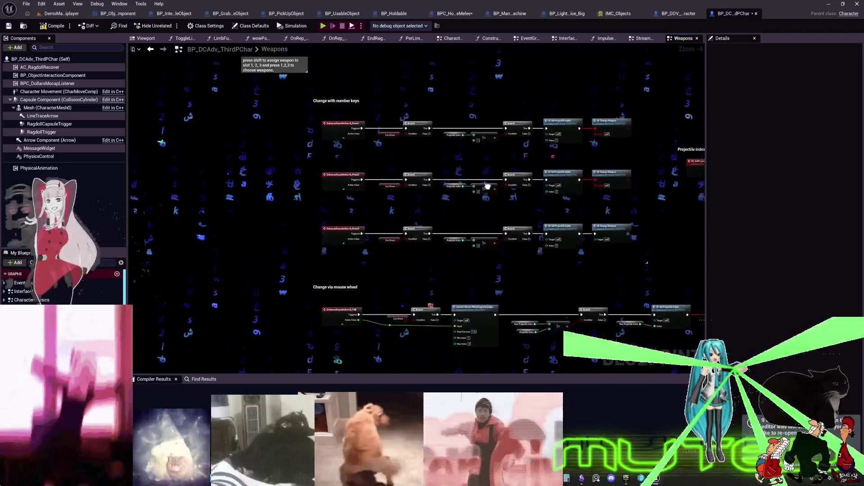
pyautogui.moveTo(488, 186); pyautogui.dragTo(481, 187)
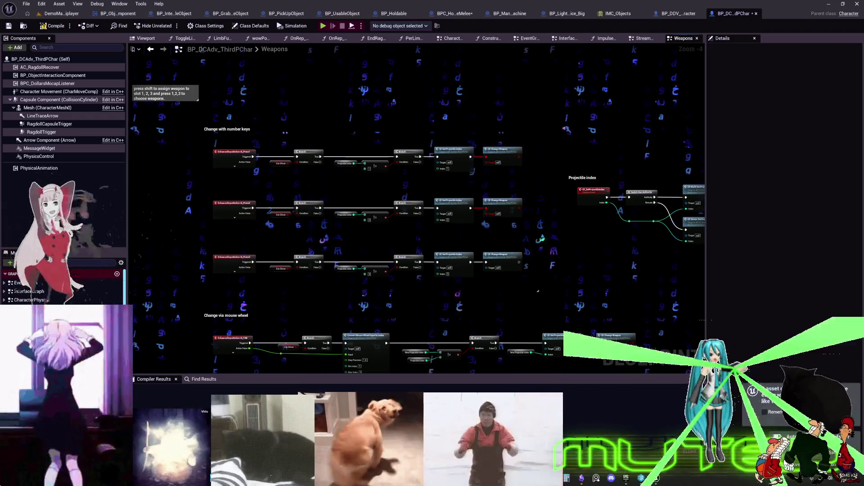
pyautogui.scroll(4, 621, 190)
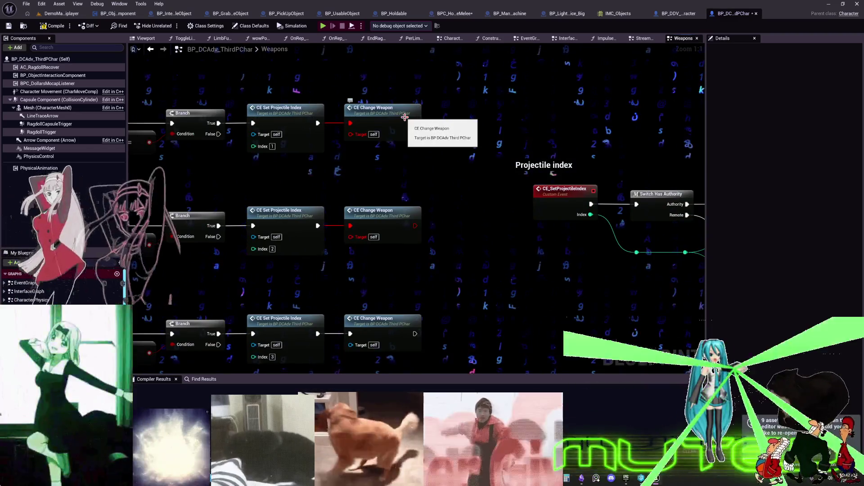
# Switch to BP_DDV_FPS_Character and jump to its CE_ChangeWeapon custom event definition.
pyautogui.click(680, 13)
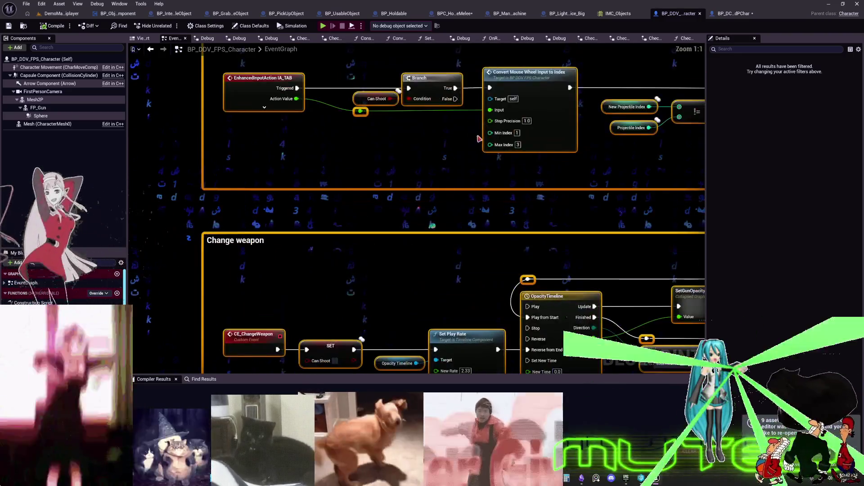
pyautogui.scroll(9, 447, 258)
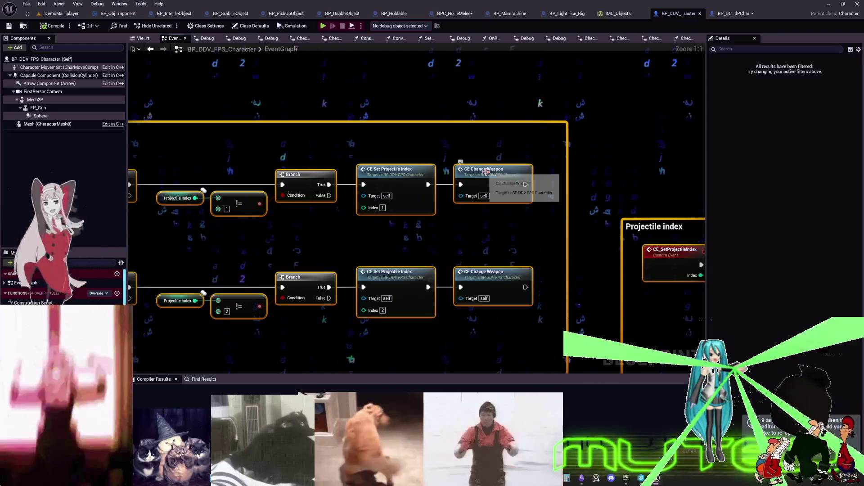
pyautogui.doubleClick(486, 171)
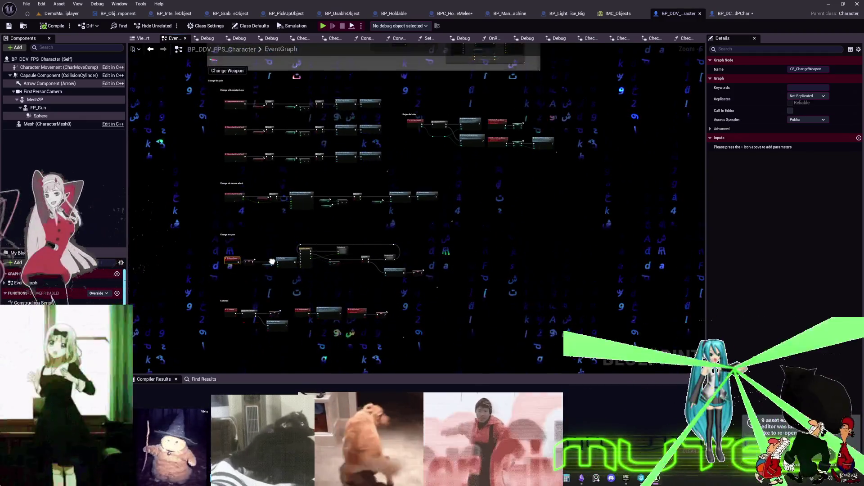
pyautogui.scroll(2, 272, 262)
pyautogui.scroll(-2, 265, 270)
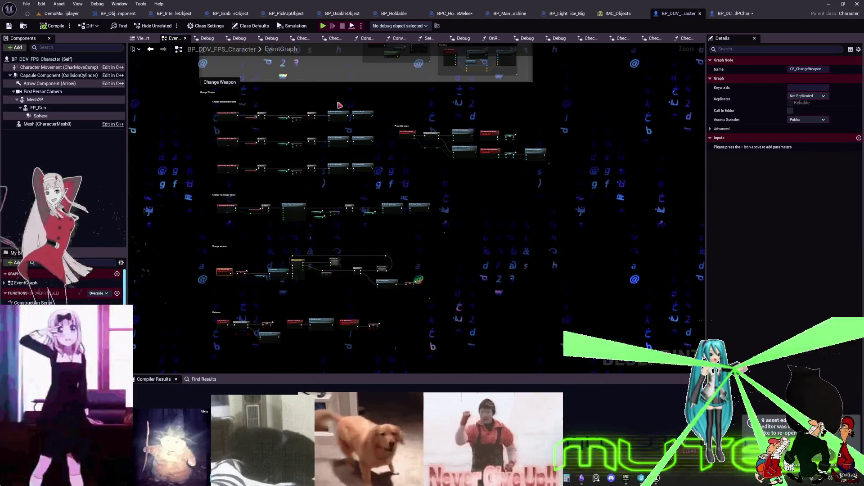
# Back in BP_DCAdv_ThirdPChar's Weapons graph, add a new CE Change Weapon call node.
pyautogui.click(730, 15)
pyautogui.scroll(5, 361, 215)
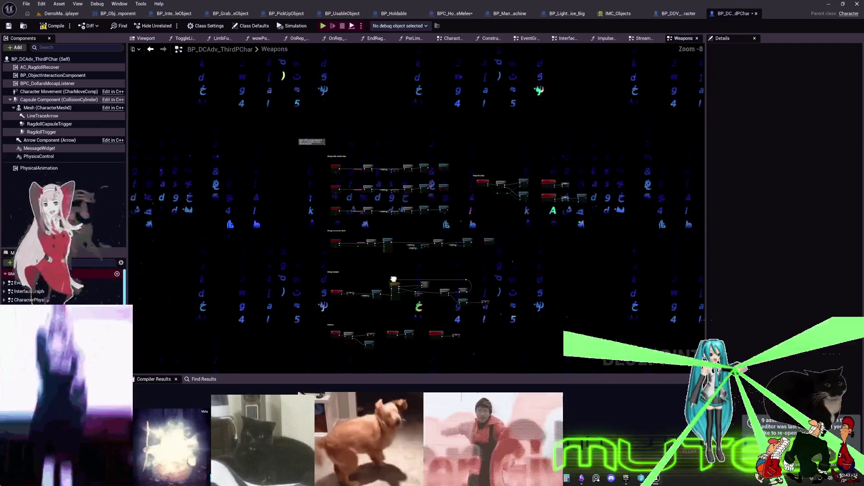
pyautogui.scroll(-3, 267, 255)
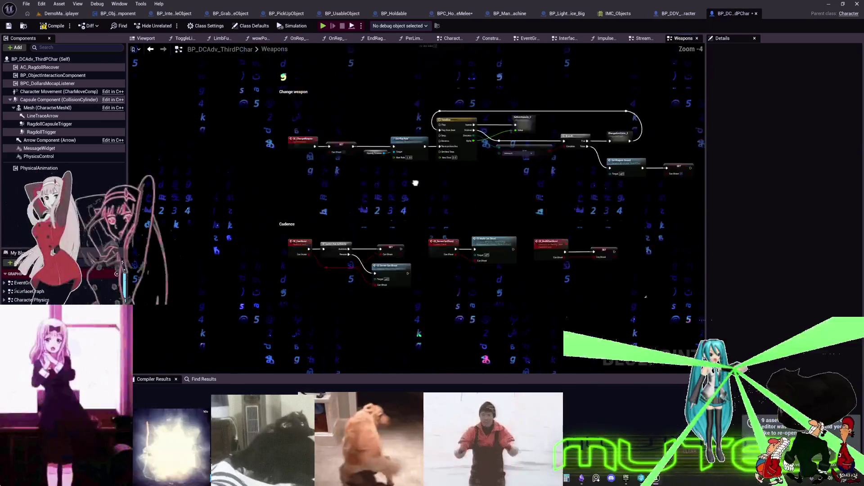
pyautogui.scroll(5, 356, 252)
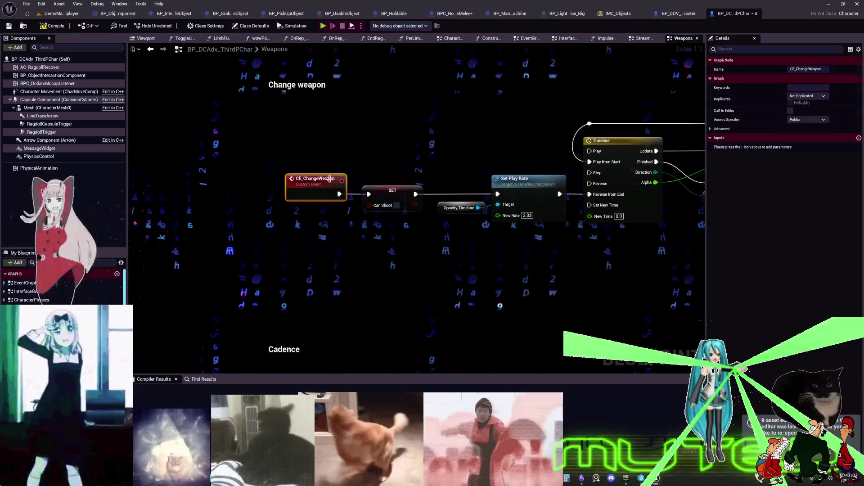
pyautogui.scroll(-2, 455, 135)
pyautogui.scroll(2, 380, 234)
pyautogui.scroll(-3, 380, 234)
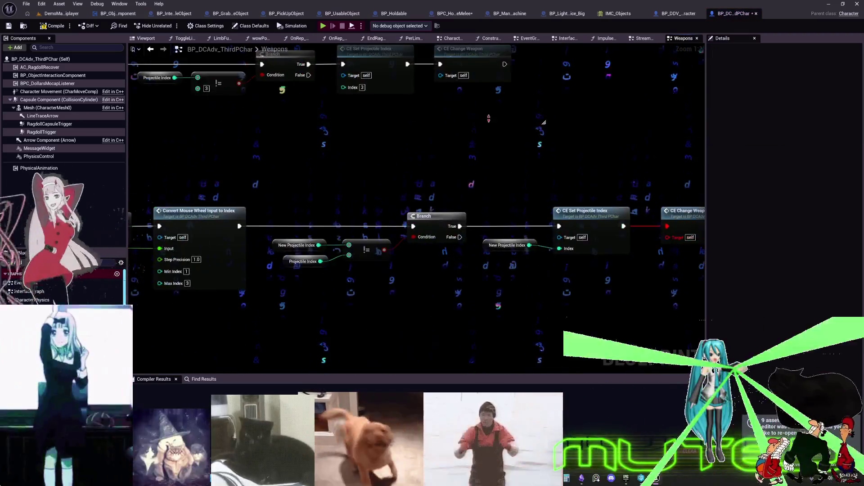
pyautogui.scroll(3, 354, 250)
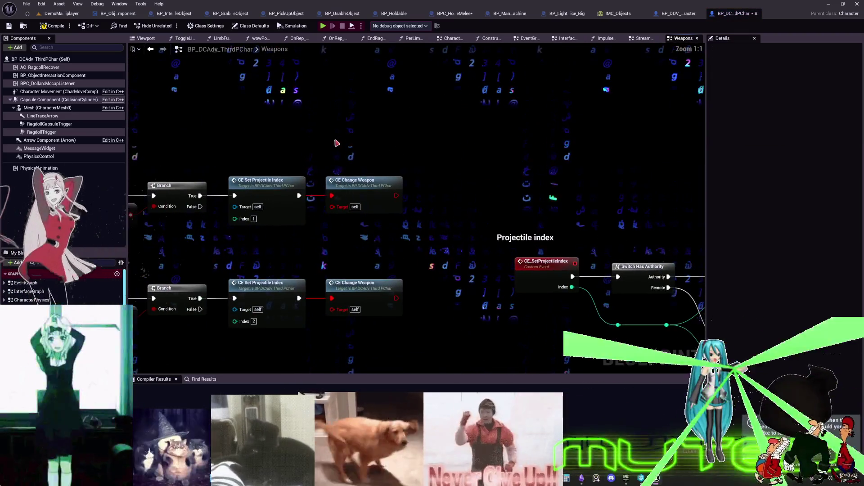
pyautogui.rightClick(333, 141)
pyautogui.press('Escape')
pyautogui.rightClick(483, 141)
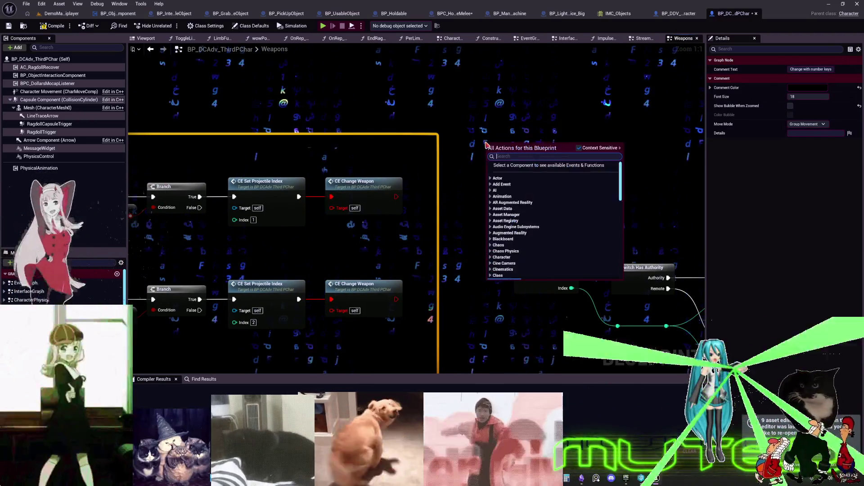
pyautogui.write('change weapon')
pyautogui.press('Return')
# Wire a fresh CE Change Weapon after the first row's Set Projectile Index, deleting the broken one.
pyautogui.moveTo(500, 153); pyautogui.dragTo(354, 153)
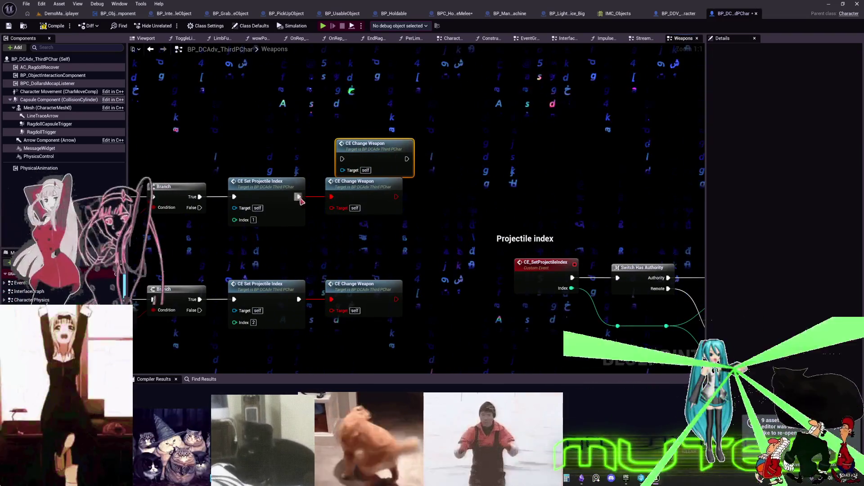
pyautogui.moveTo(299, 197)
pyautogui.mouseDown()
pyautogui.moveTo(344, 162)
pyautogui.moveTo(347, 186)
pyautogui.mouseUp()
pyautogui.press('Delete')
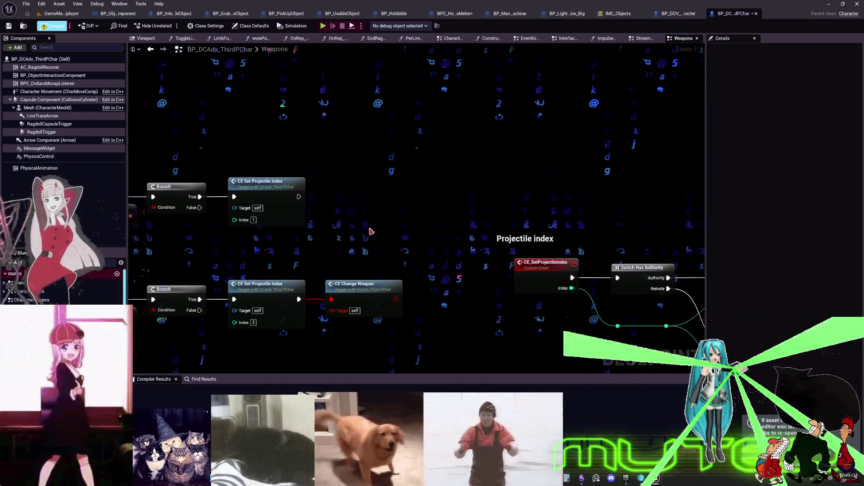
pyautogui.rightClick(337, 170)
pyautogui.write('CEChangeWeapon')
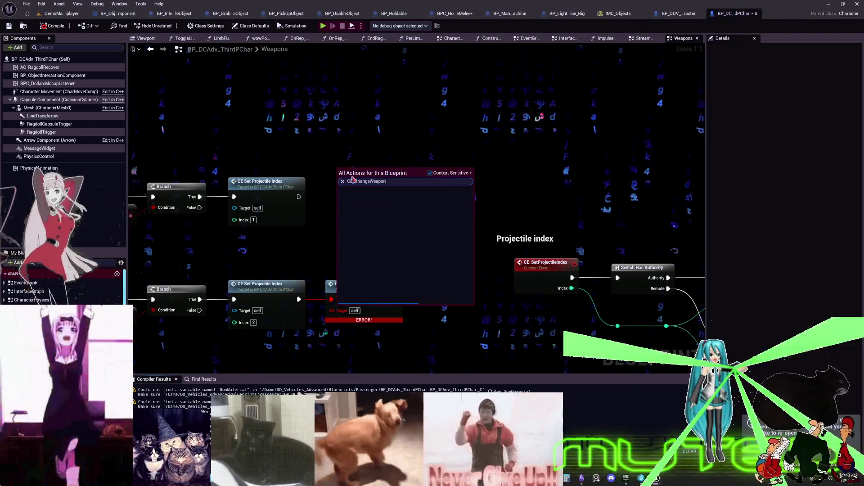
pyautogui.click(357, 178)
pyautogui.moveTo(299, 197)
pyautogui.mouseDown()
pyautogui.moveTo(341, 190)
pyautogui.moveTo(343, 181)
pyautogui.mouseUp()
# Replace the middle row's erroring CE Change Weapon with a new one wired after Set Projectile Index.
pyautogui.click(387, 220)
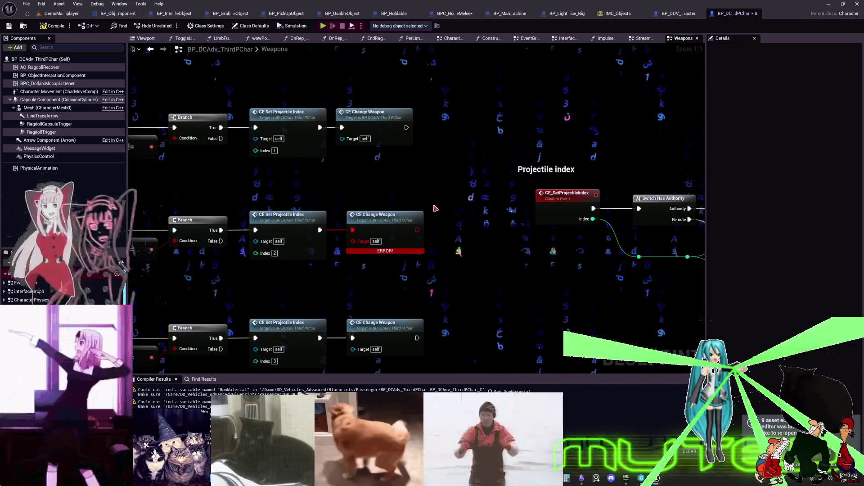
pyautogui.press('Delete')
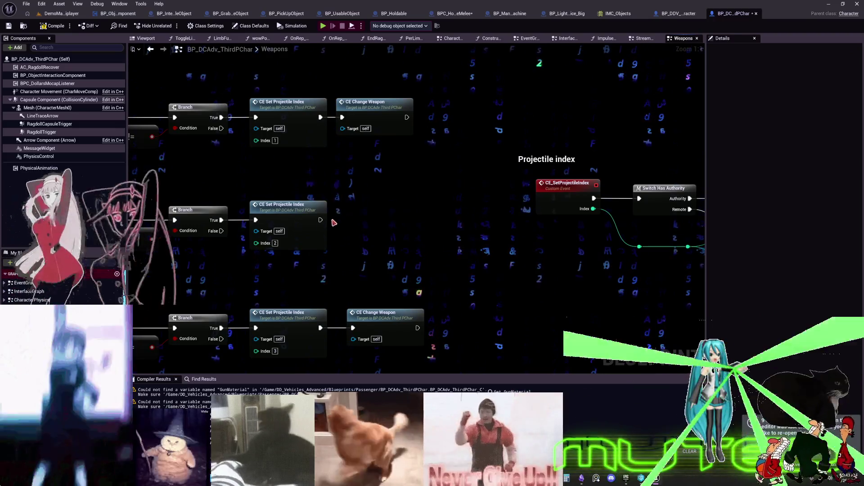
pyautogui.rightClick(353, 209)
pyautogui.click(379, 237)
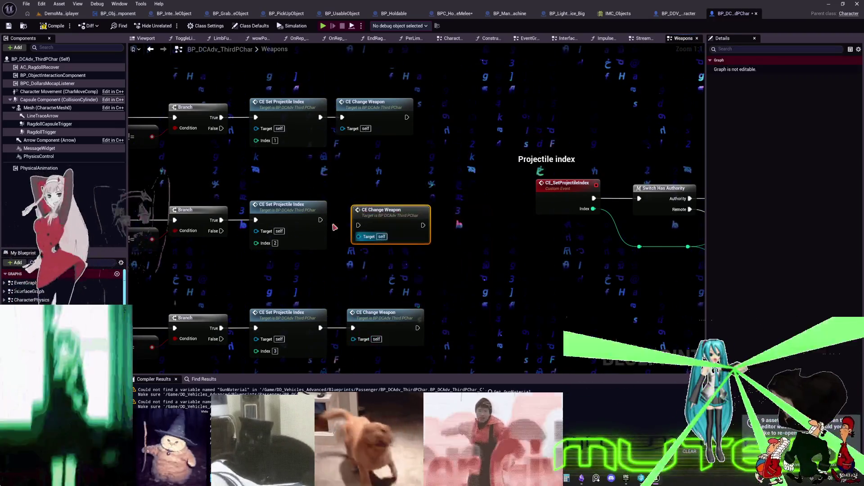
pyautogui.moveTo(380, 220); pyautogui.dragTo(367, 215)
# Swap the mouse-wheel row's broken CE Change Weapon for a new CE_ChangeWeapon node in its place.
pyautogui.scroll(-4, 367, 215)
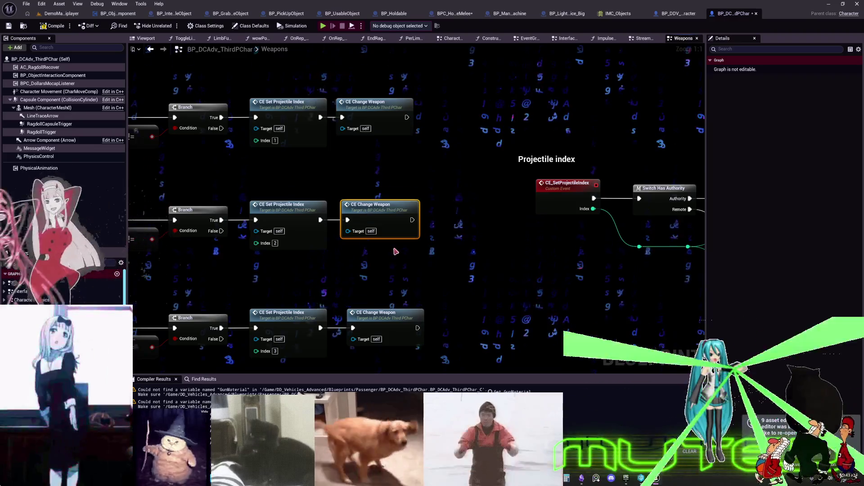
pyautogui.scroll(2, 392, 246)
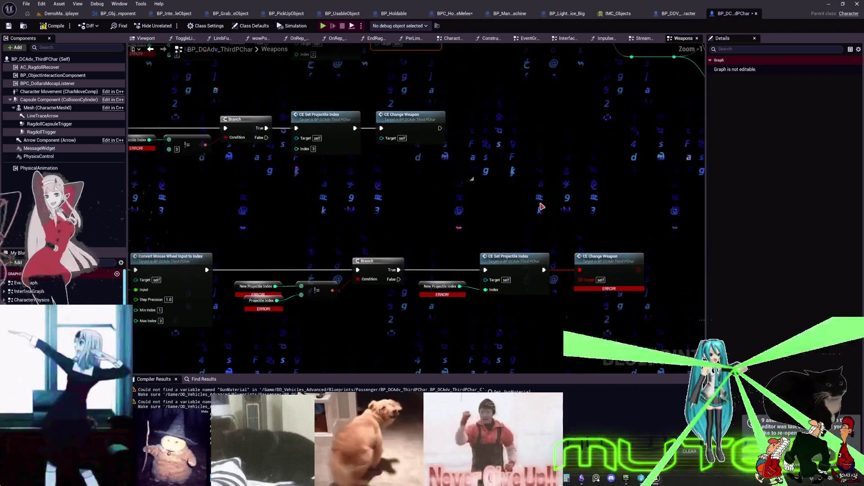
pyautogui.scroll(1, 603, 226)
pyautogui.moveTo(603, 226); pyautogui.dragTo(411, 169)
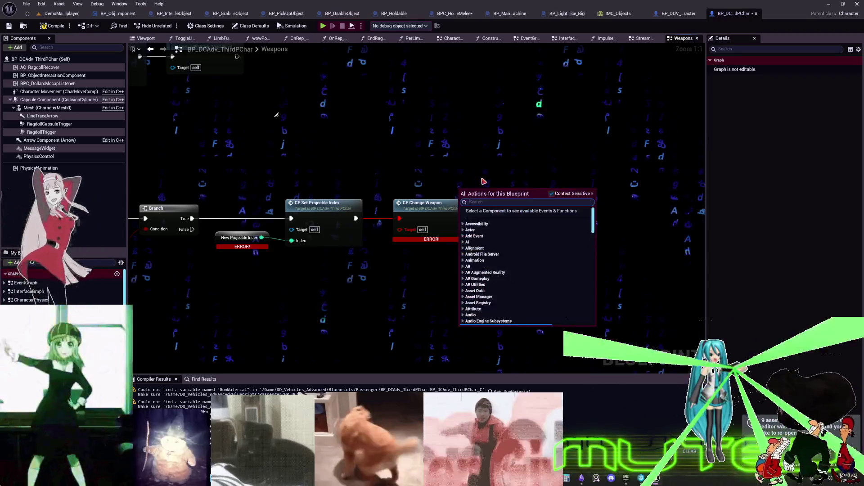
pyautogui.rightClick(484, 180)
pyautogui.write('CE_ChangeWeapon')
pyautogui.click(514, 208)
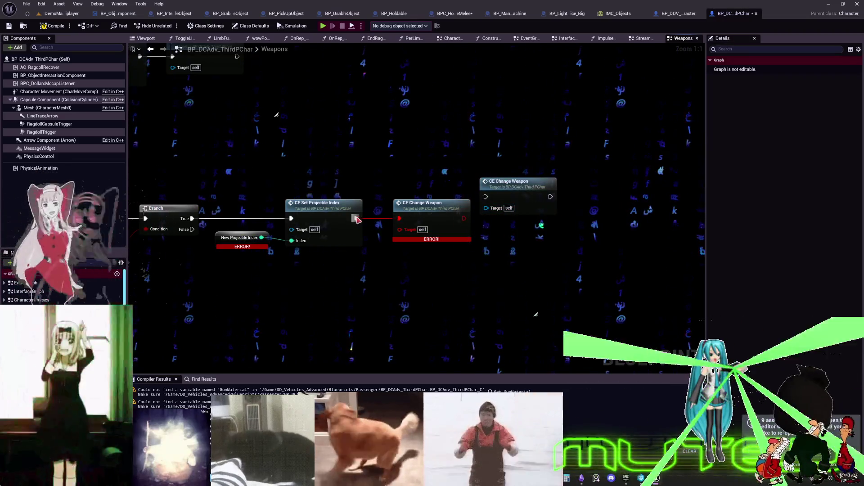
pyautogui.click(464, 200)
pyautogui.press('Delete')
pyautogui.moveTo(500, 195); pyautogui.dragTo(402, 216)
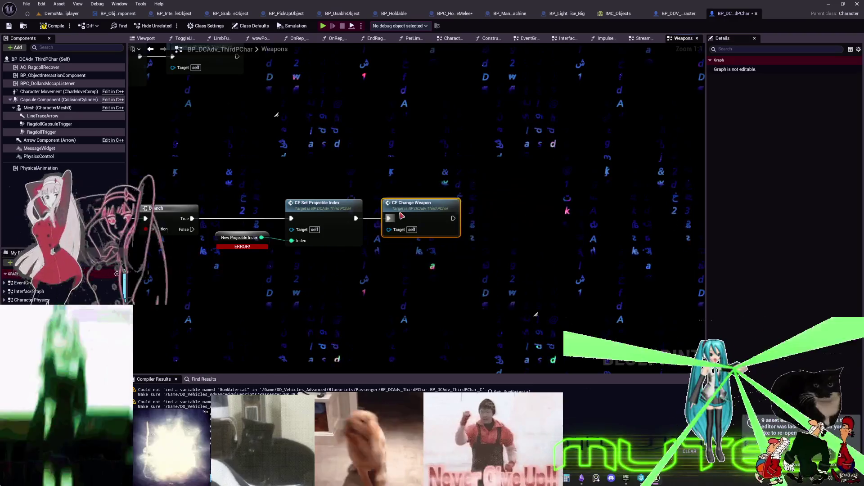
pyautogui.press('Home')
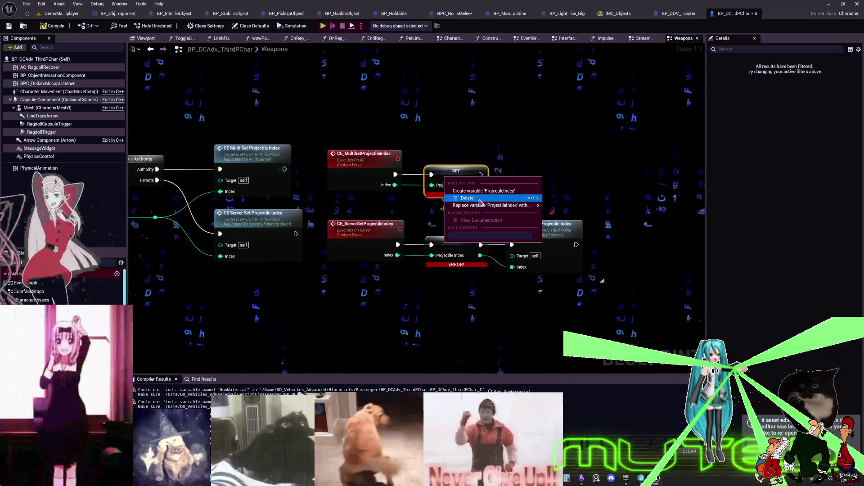
# Add the ProjectileIndex integer variable, check the Can Shoot branches, and compile BP_DCAdv_ThirdPChar.
pyautogui.click(482, 191)
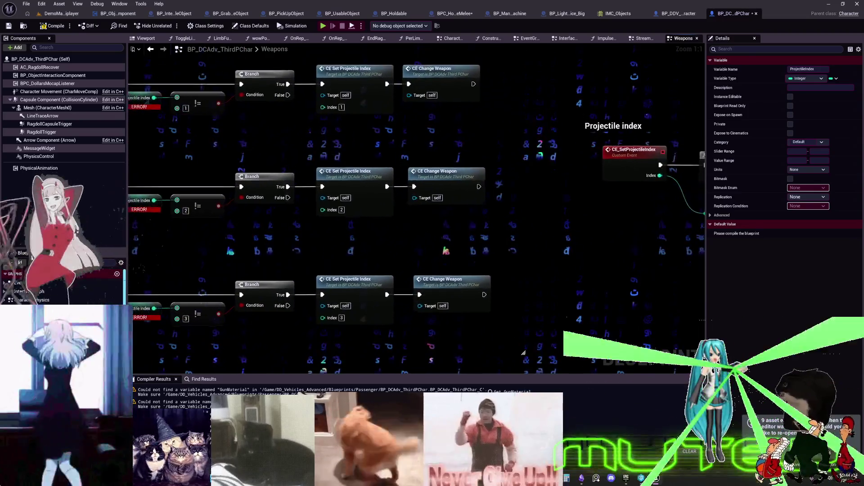
pyautogui.moveTo(523, 353); pyautogui.dragTo(699, 321)
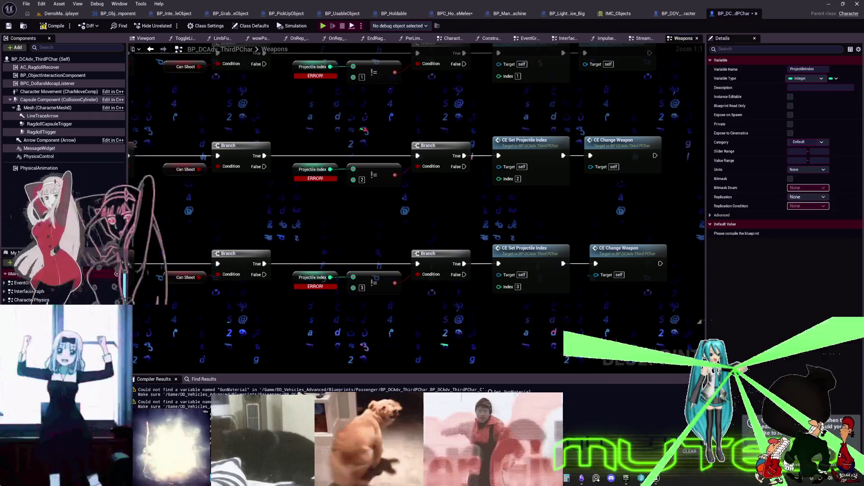
pyautogui.click(55, 28)
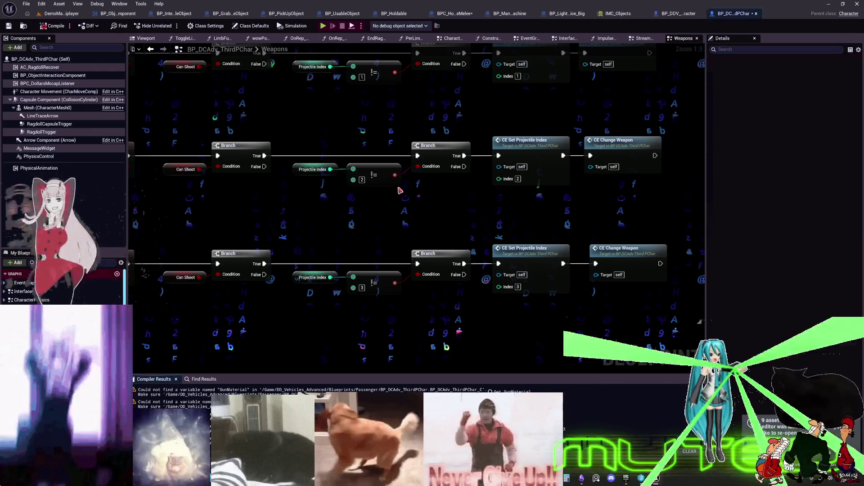
# Select New Projectile Index, then frame the Change weapon comment and its Timeline node.
pyautogui.scroll(-4, 396, 72)
pyautogui.scroll(4, 332, 169)
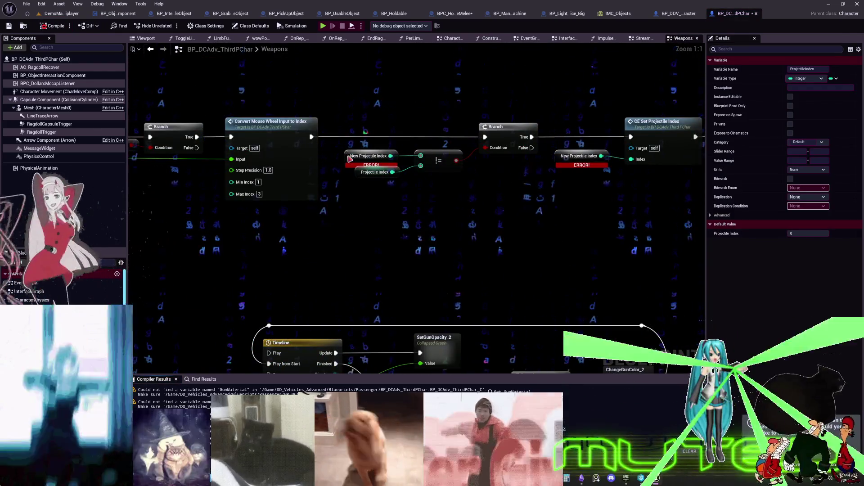
pyautogui.click(350, 159)
pyautogui.scroll(-3, 556, 220)
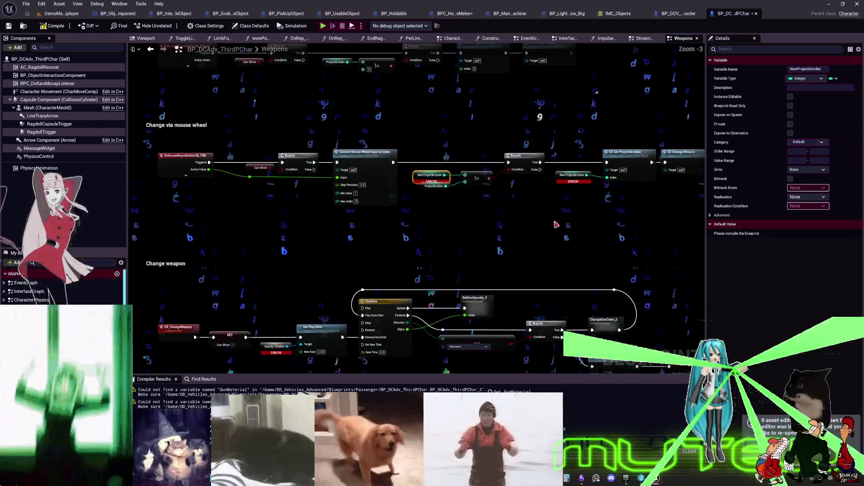
pyautogui.scroll(1, 465, 211)
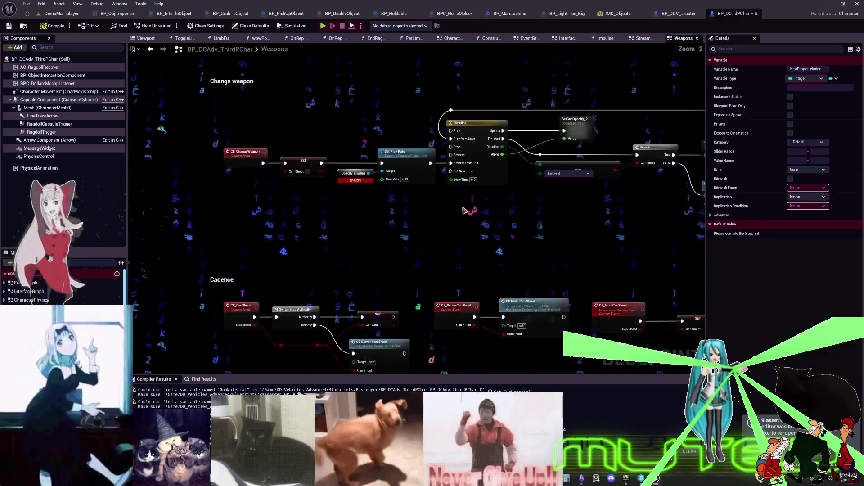
pyautogui.scroll(2, 465, 211)
pyautogui.scroll(-2, 445, 189)
pyautogui.scroll(2, 445, 194)
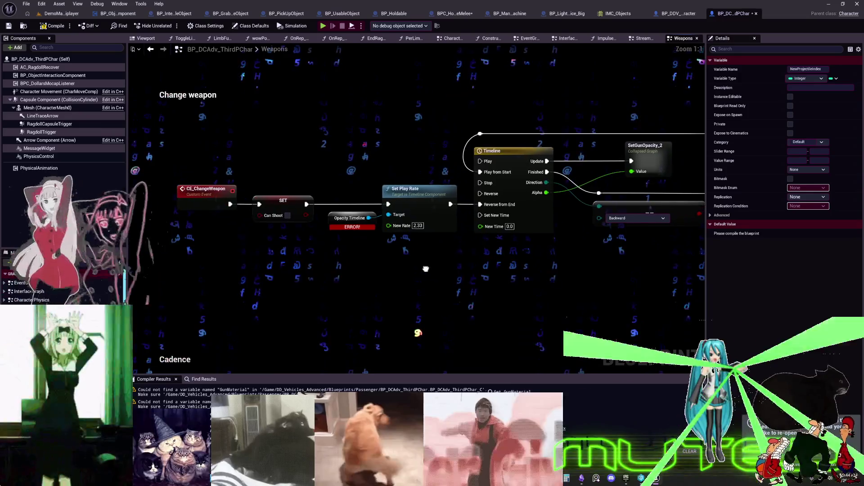
pyautogui.moveTo(426, 268)
pyautogui.mouseDown()
pyautogui.moveTo(411, 279)
pyautogui.moveTo(415, 250)
pyautogui.moveTo(416, 288)
pyautogui.moveTo(484, 263)
pyautogui.moveTo(519, 272)
pyautogui.moveTo(526, 239)
pyautogui.moveTo(482, 276)
pyautogui.moveTo(441, 243)
pyautogui.mouseUp()
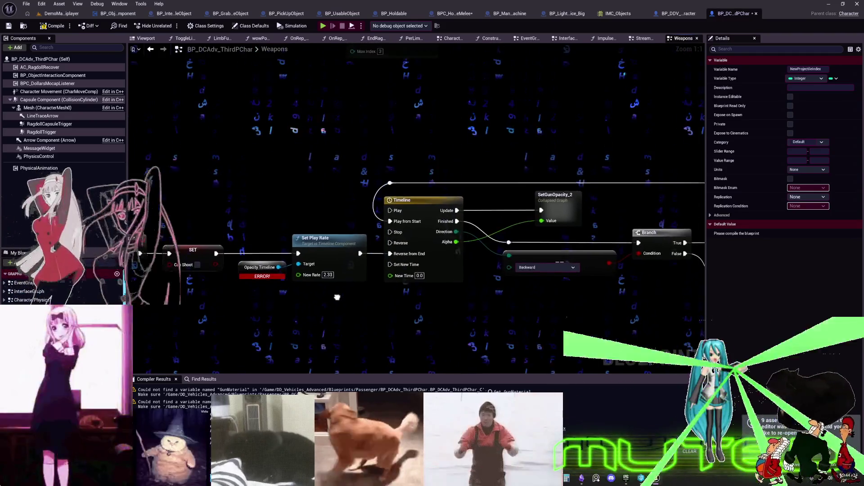
pyautogui.moveTo(338, 270); pyautogui.dragTo(339, 288)
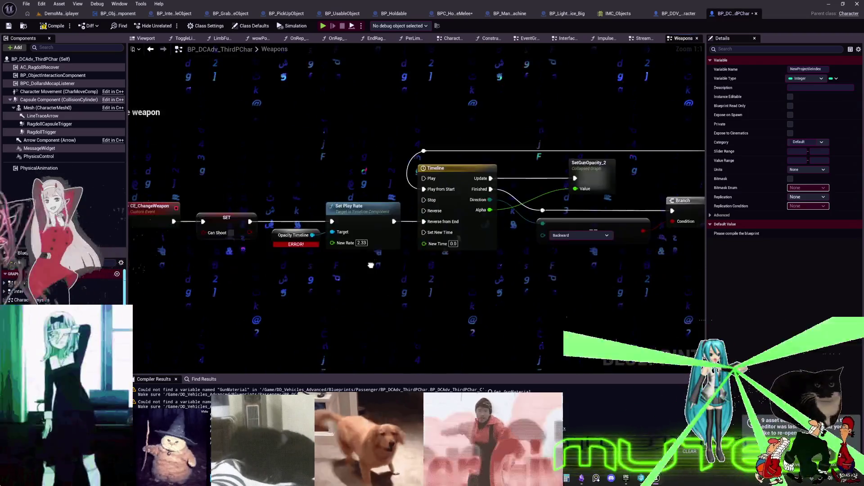
pyautogui.moveTo(370, 282); pyautogui.dragTo(344, 316)
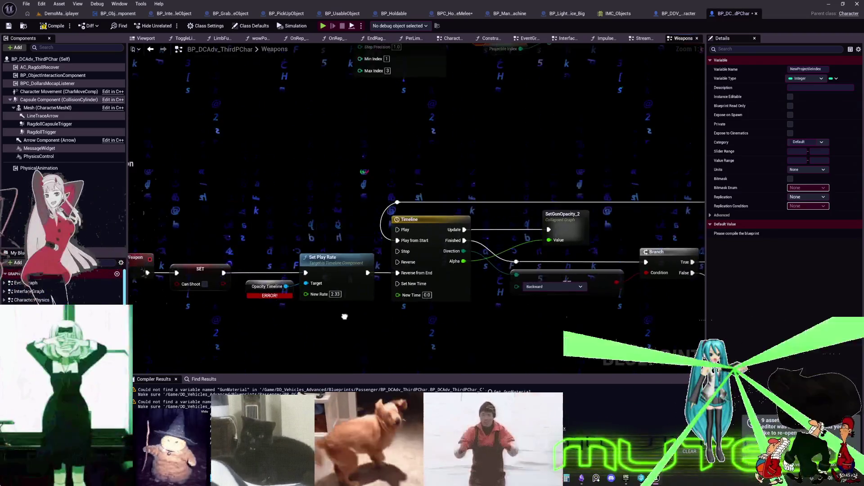
pyautogui.moveTo(354, 262)
pyautogui.mouseDown()
pyautogui.moveTo(349, 312)
pyautogui.moveTo(363, 270)
pyautogui.moveTo(351, 328)
pyautogui.mouseUp()
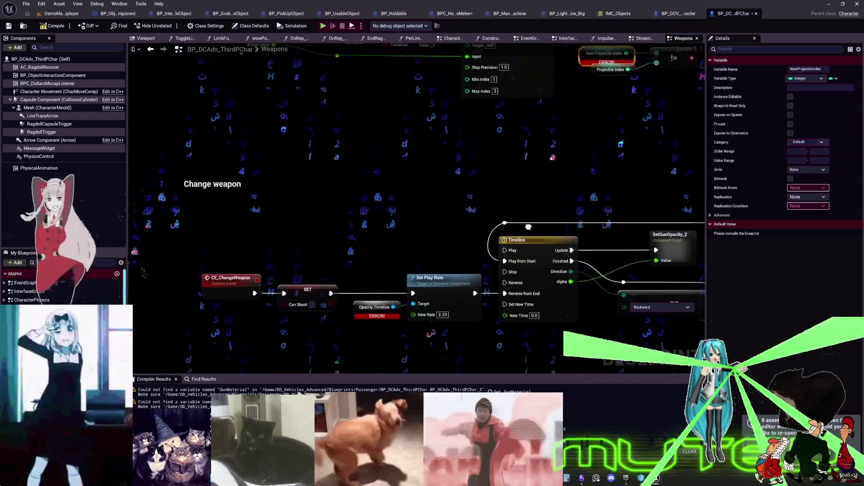
pyautogui.moveTo(404, 192)
pyautogui.mouseDown()
pyautogui.moveTo(419, 237)
pyautogui.moveTo(474, 232)
pyautogui.mouseUp()
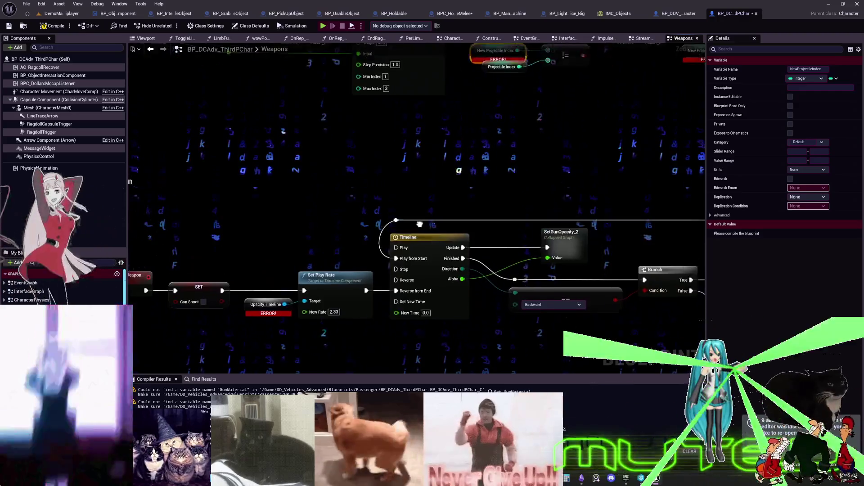
pyautogui.moveTo(439, 243); pyautogui.dragTo(472, 224)
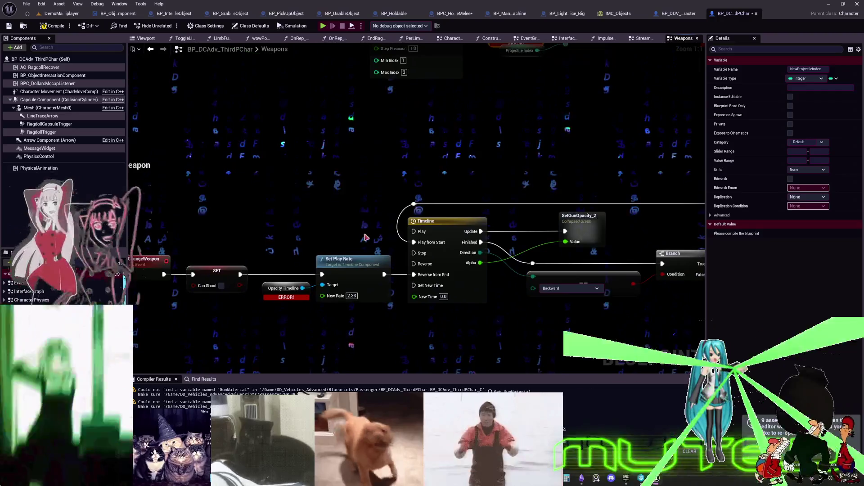
# Copy the FPS character's OpacityTimeline name and apply it to the Weapons graph timeline node.
pyautogui.hotkey('ctrl', 'Tab')
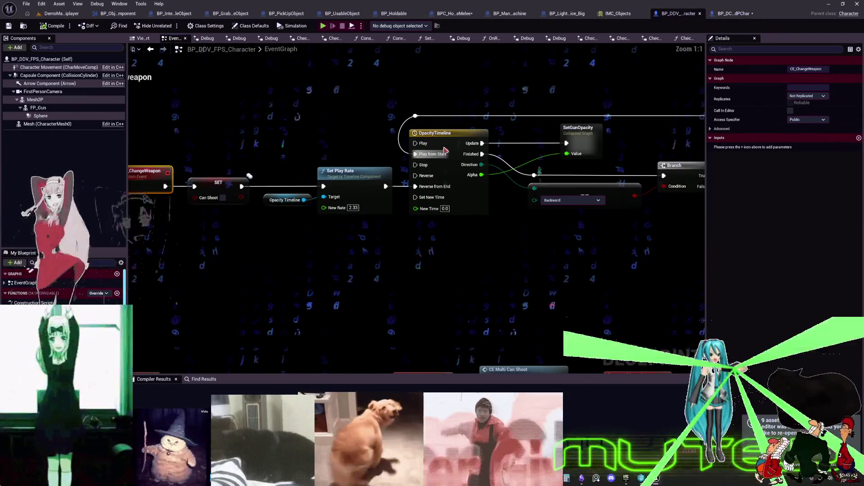
pyautogui.click(445, 143)
pyautogui.click(827, 70)
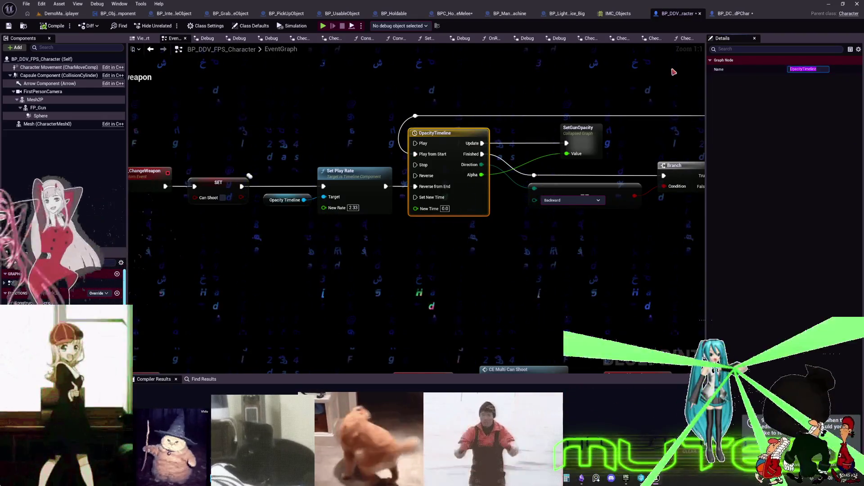
pyautogui.hotkey('ctrl', 'c')
pyautogui.hotkey('ctrl', 'Tab')
pyautogui.press('F2')
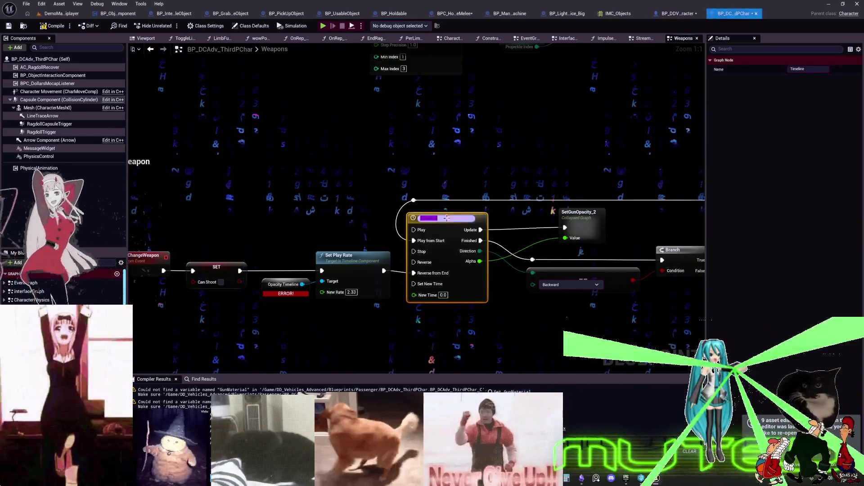
pyautogui.hotkey('ctrl', 'v')
pyautogui.press('Return')
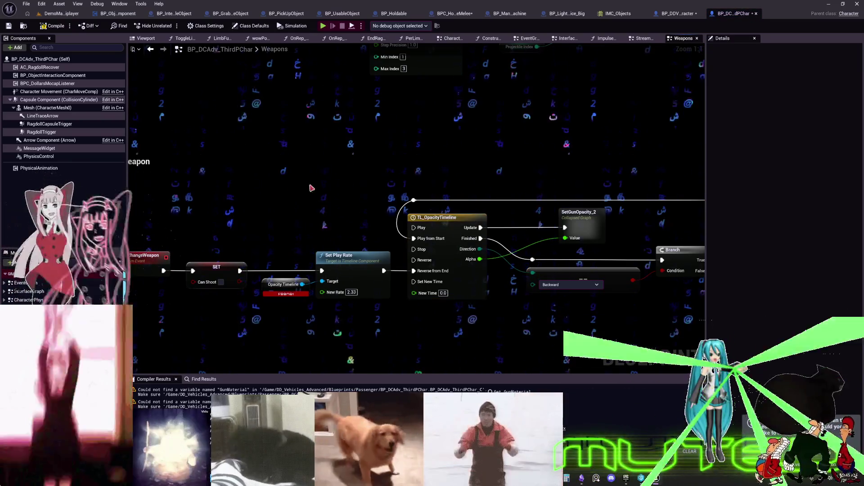
# Search all actions for 'get TL_OpacityTimeline', dismiss the search, and compile the blueprint.
pyautogui.rightClick(282, 189)
pyautogui.write('get TL_OpacityTimeline')
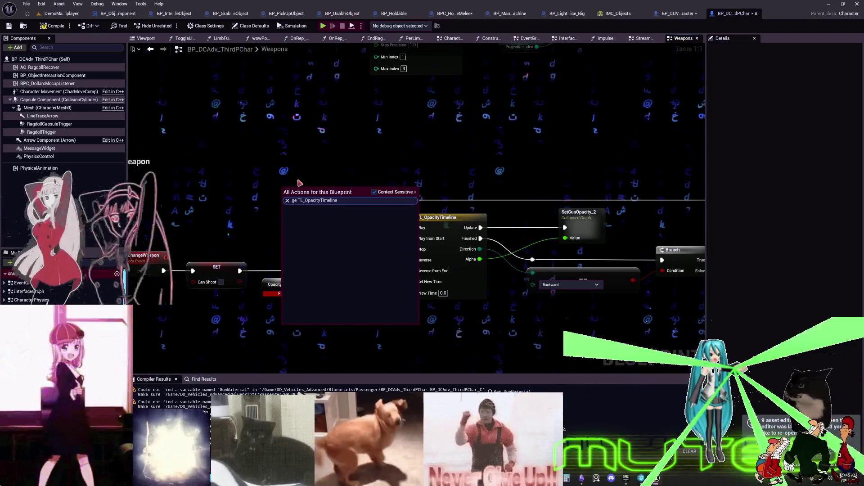
pyautogui.click(374, 191)
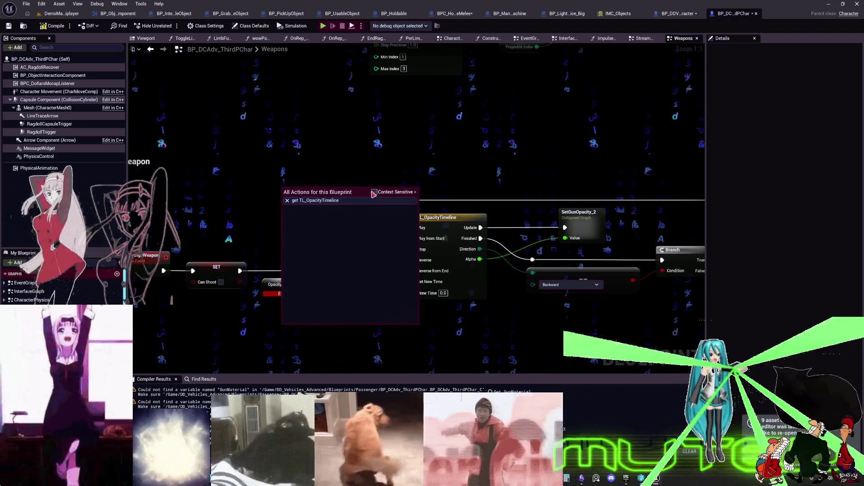
pyautogui.press('Home')
pyautogui.press('Delete')
pyautogui.press('Delete')
pyautogui.press('Delete')
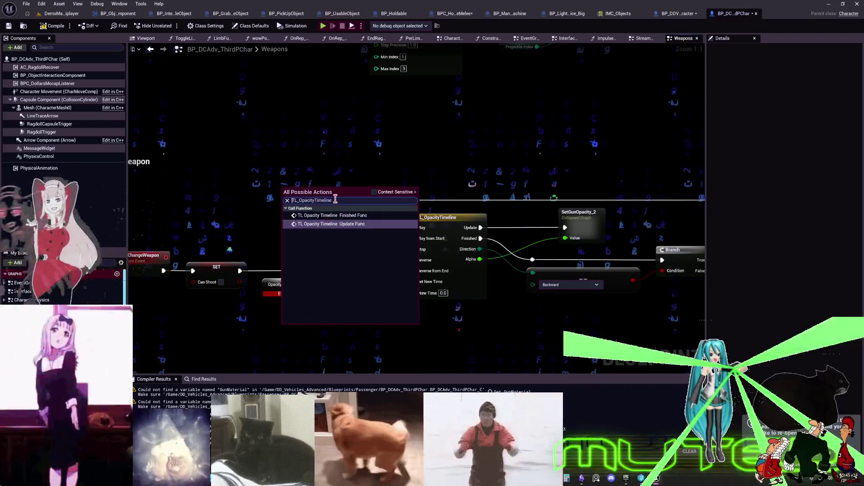
pyautogui.click(276, 174)
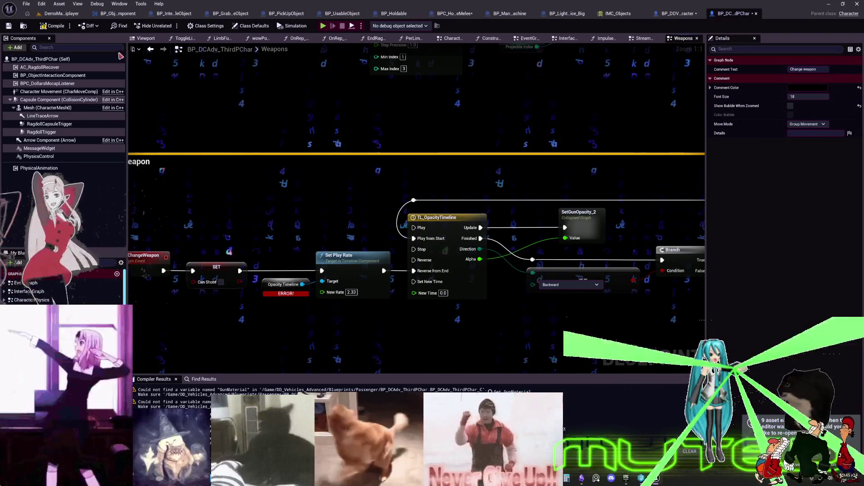
pyautogui.click(56, 27)
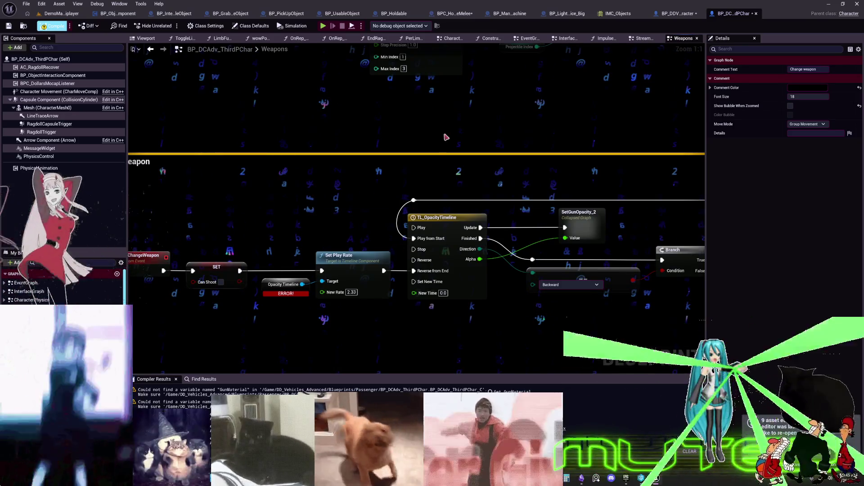
pyautogui.moveTo(280, 165); pyautogui.dragTo(389, 143)
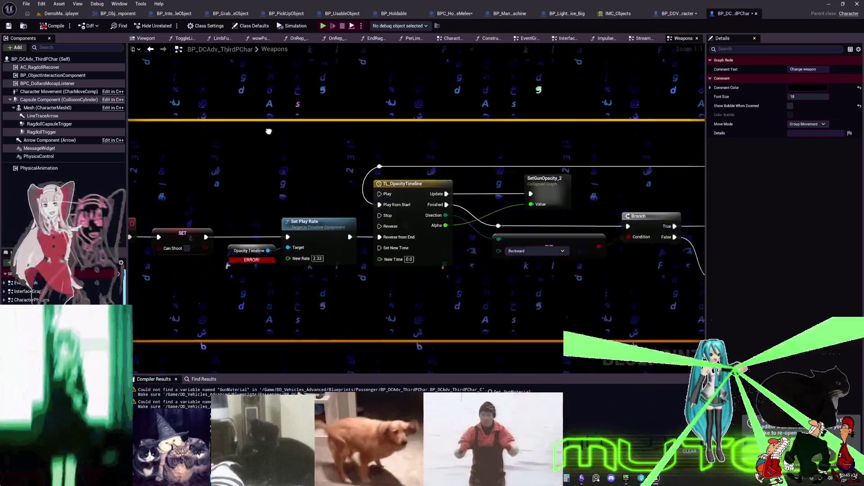
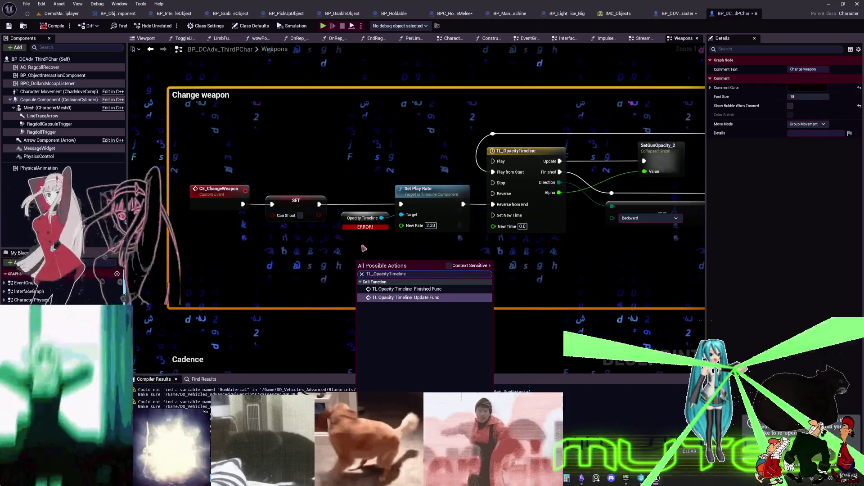
# Check the opacity timeline's curve, then search the Weapons graph actions for 'tl_opa'.
pyautogui.doubleClick(513, 159)
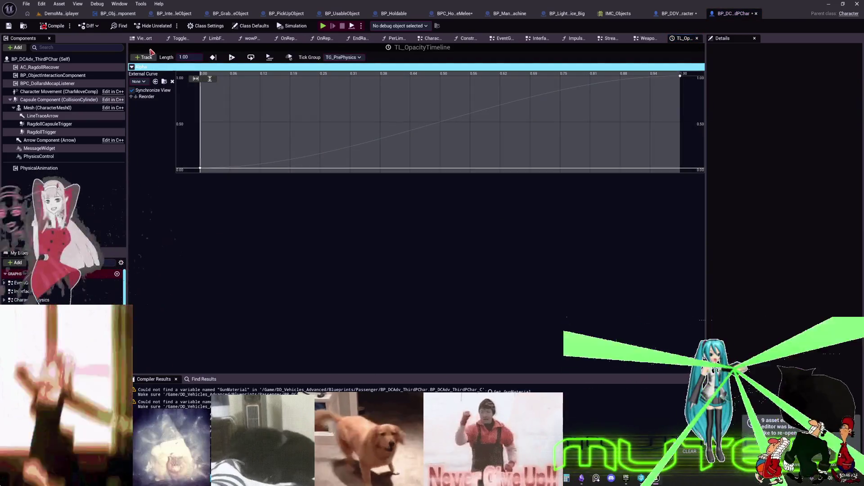
pyautogui.click(647, 39)
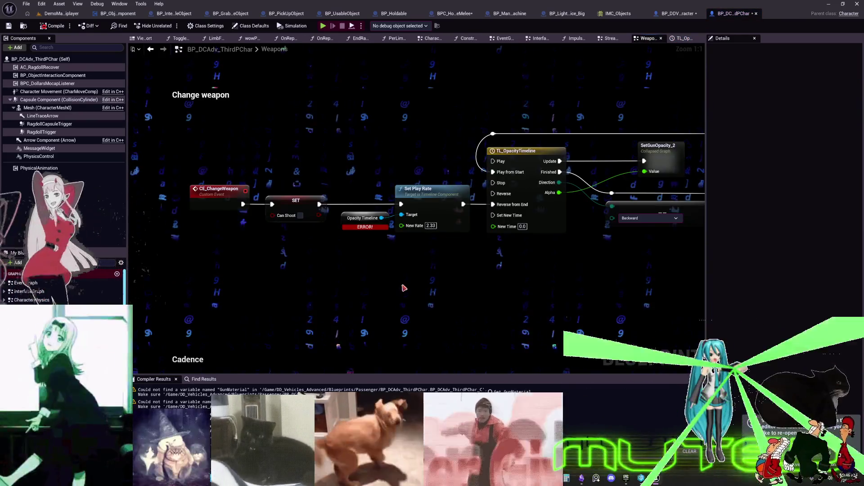
pyautogui.rightClick(404, 287)
pyautogui.write('get tl_o')
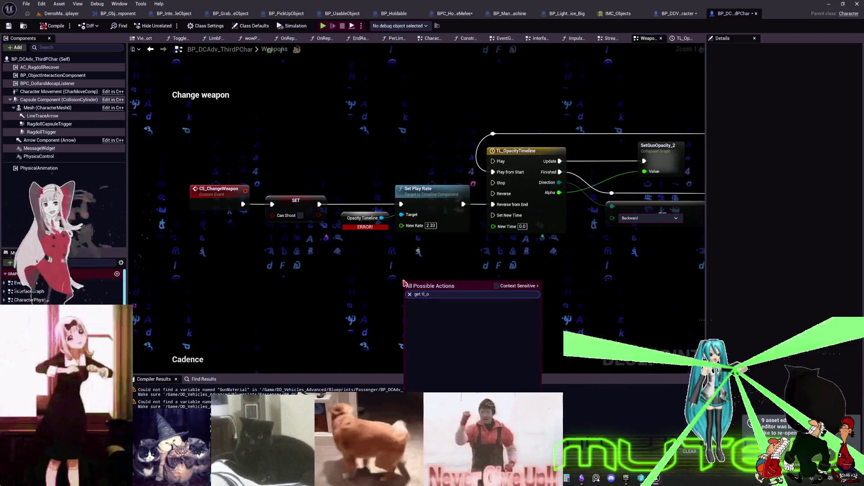
pyautogui.press('BackSpace')
pyautogui.press('BackSpace')
pyautogui.press('BackSpace')
pyautogui.write('tl_opa')
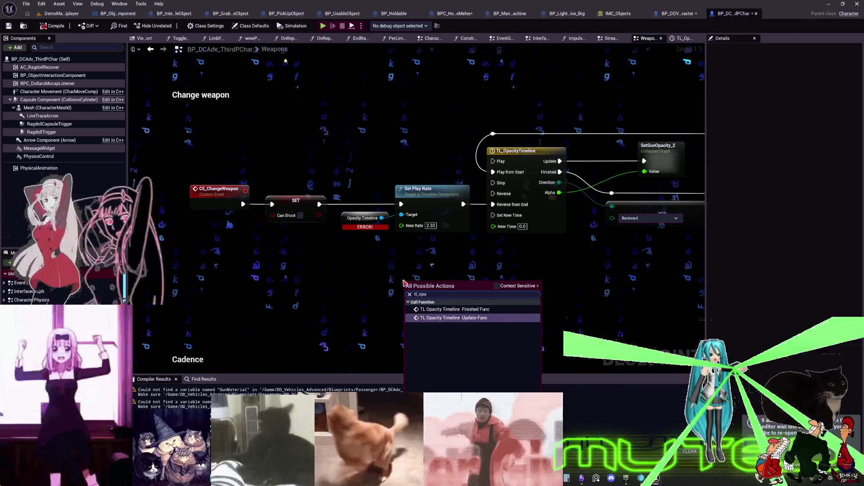
pyautogui.press('Escape')
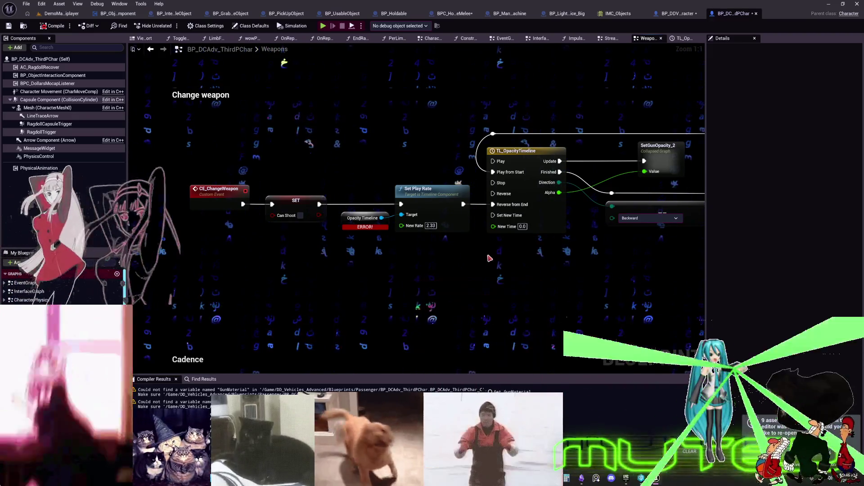
# Select TL_OpacityTimeline and start editing its Name in Details, deleting the TL_O prefix.
pyautogui.click(518, 151)
pyautogui.click(799, 69)
pyautogui.press('BackSpace')
pyautogui.press('BackSpace')
pyautogui.press('BackSpace')
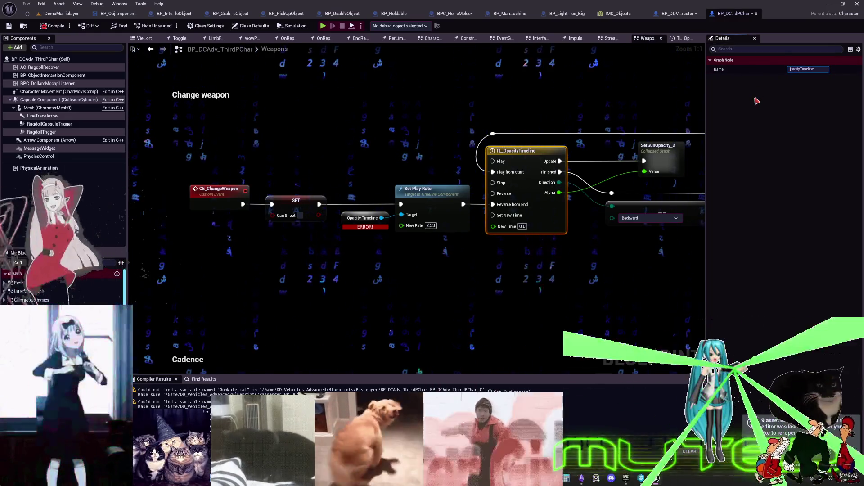
# Name the timeline node weaponopacityTimeline and inspect its Branch and Change weapon connections.
pyautogui.write('weapon')
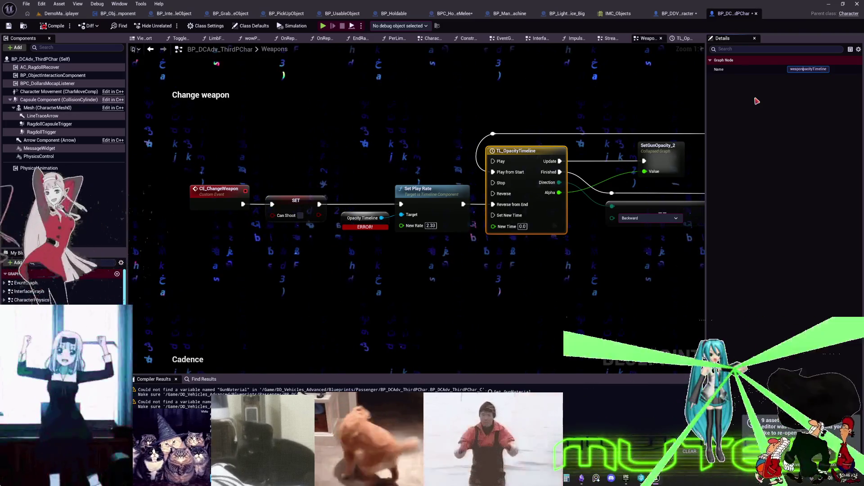
pyautogui.write('o')
pyautogui.press('Return')
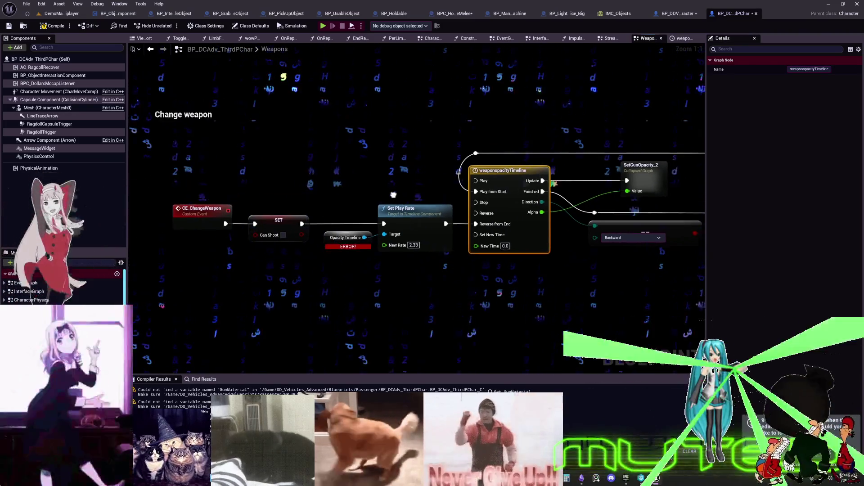
pyautogui.moveTo(393, 194); pyautogui.dragTo(280, 208)
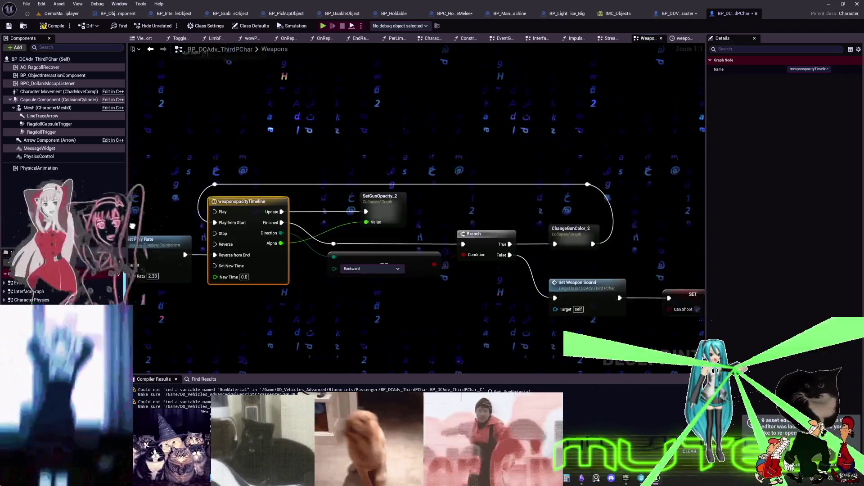
pyautogui.moveTo(132, 226); pyautogui.dragTo(60, 212)
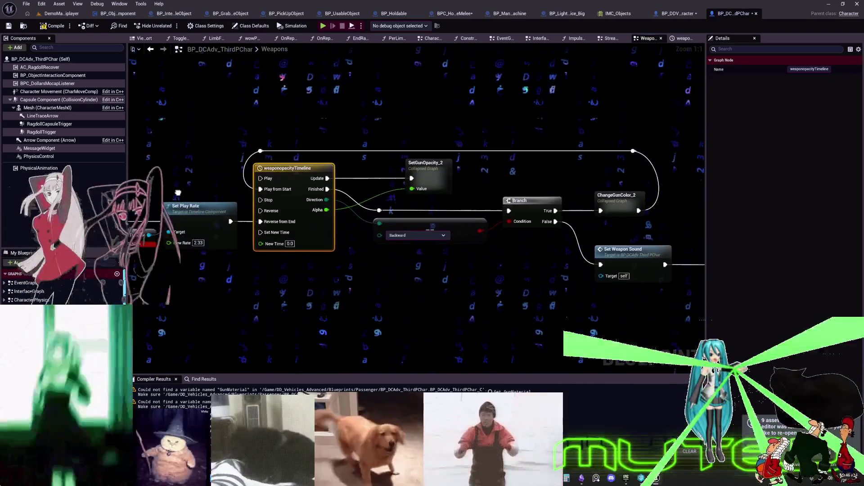
pyautogui.moveTo(177, 192); pyautogui.dragTo(293, 204)
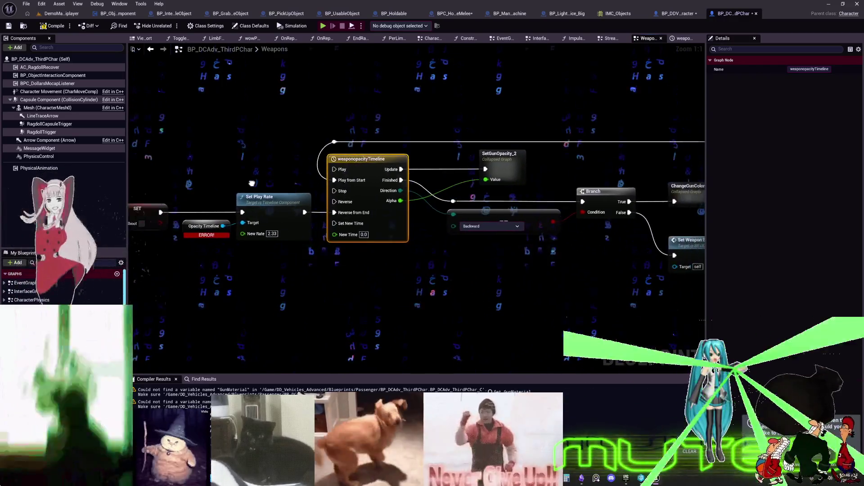
pyautogui.moveTo(252, 183); pyautogui.dragTo(476, 183)
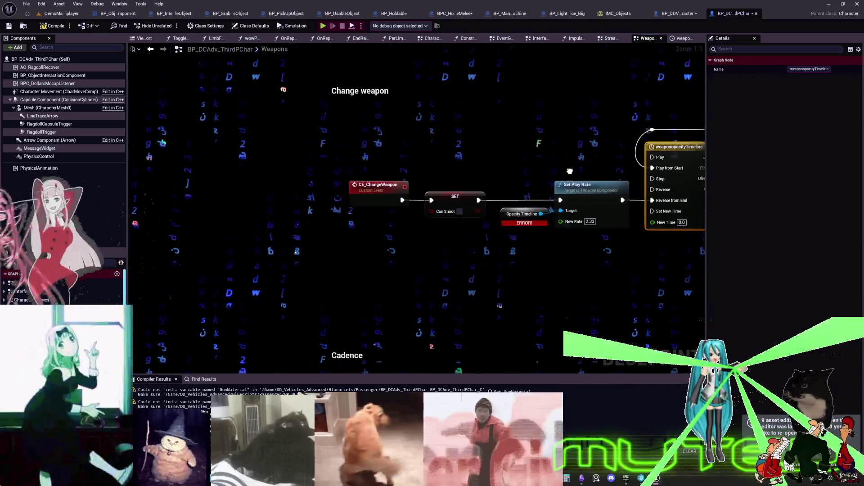
pyautogui.moveTo(569, 171)
pyautogui.mouseDown()
pyautogui.moveTo(620, 181)
pyautogui.moveTo(633, 196)
pyautogui.moveTo(572, 203)
pyautogui.moveTo(497, 190)
pyautogui.moveTo(294, 183)
pyautogui.moveTo(163, 196)
pyautogui.moveTo(222, 177)
pyautogui.moveTo(300, 177)
pyautogui.moveTo(389, 207)
pyautogui.moveTo(383, 222)
pyautogui.mouseUp()
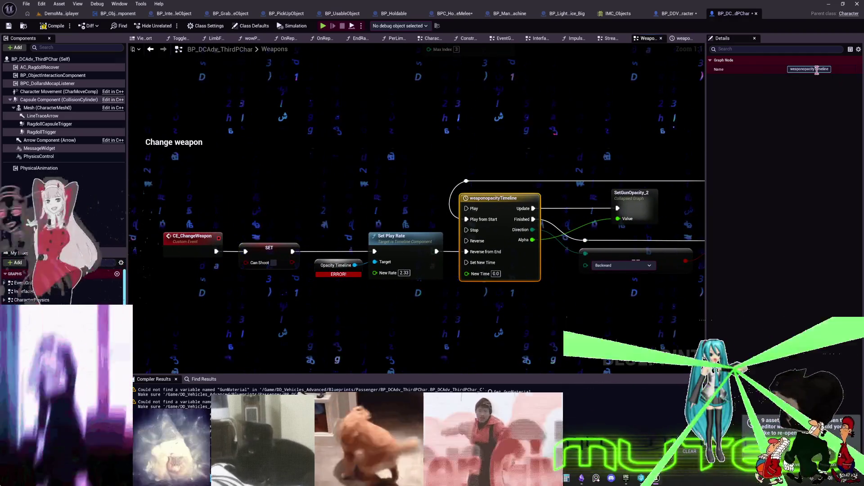
# Copy the timeline's name and browse the 'timeline' entries in the graph's action search.
pyautogui.click(816, 69)
pyautogui.hotkey('ctrl', 'c')
pyautogui.write('c')
pyautogui.rightClick(299, 165)
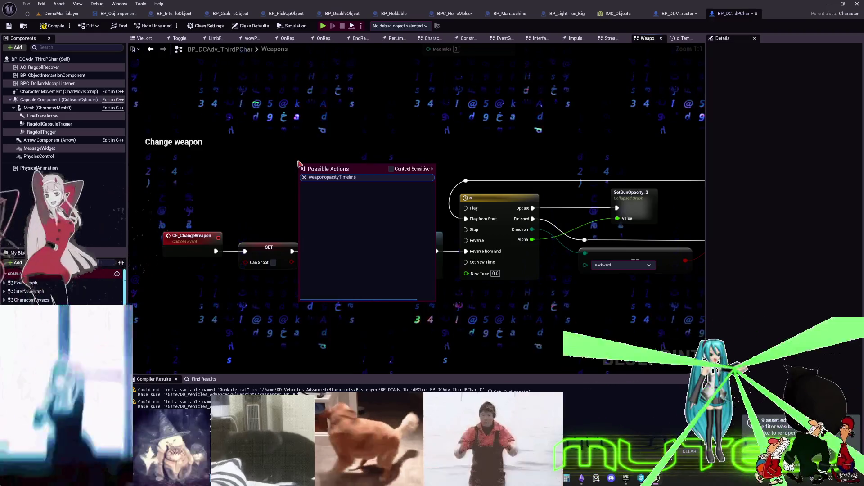
pyautogui.hotkey('ctrl', 'v')
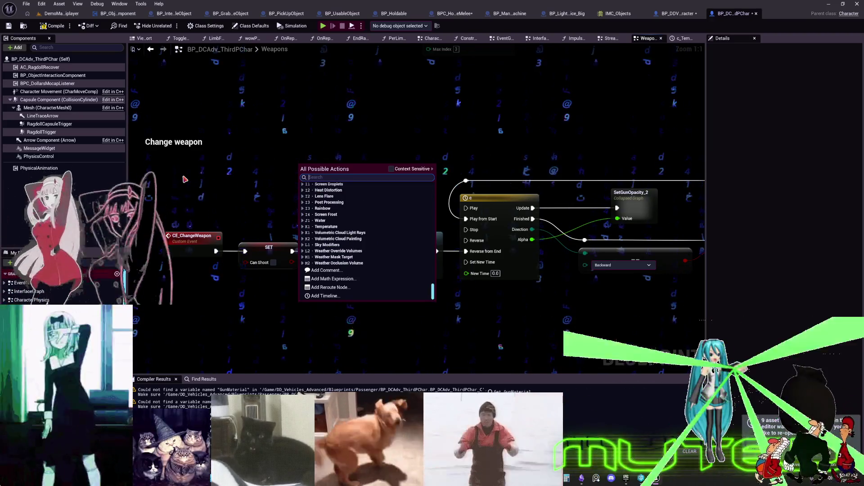
pyautogui.write('tim')
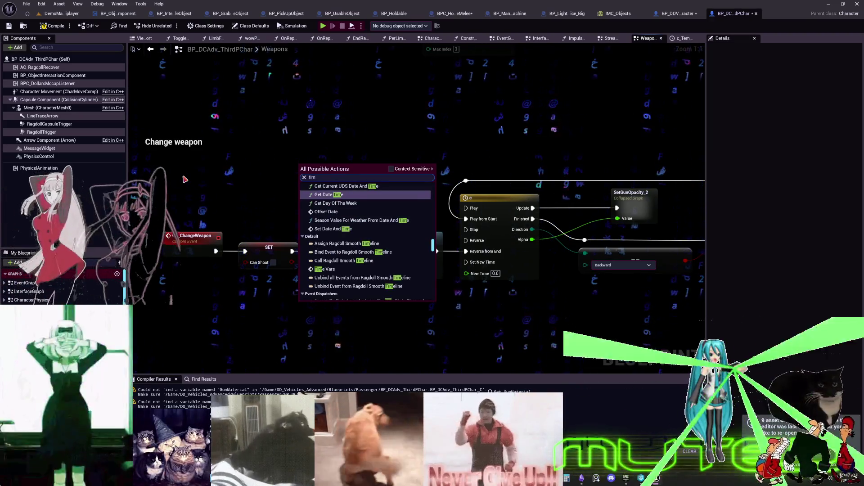
pyautogui.write('eline')
pyautogui.scroll(-2, 278, 275)
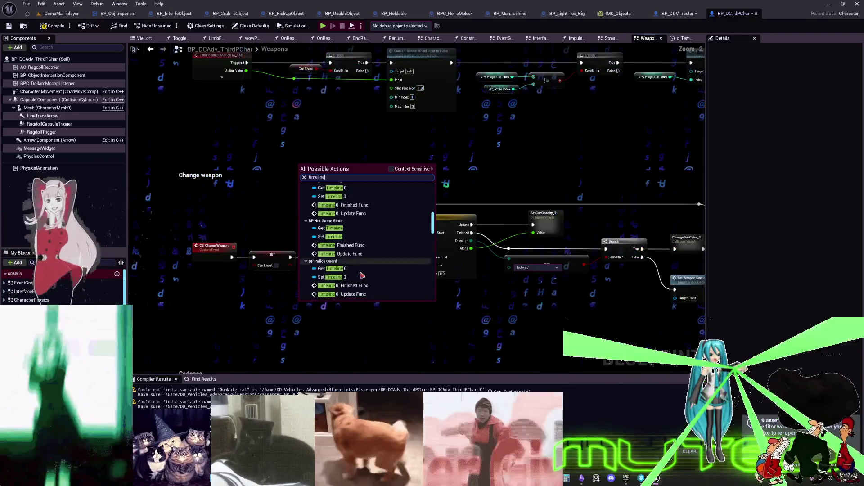
pyautogui.scroll(-3, 401, 271)
pyautogui.scroll(-8, 405, 267)
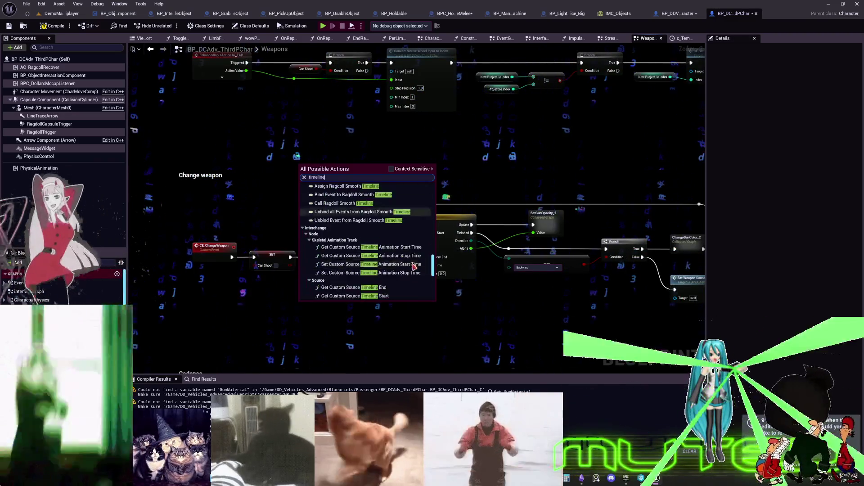
pyautogui.scroll(-5, 411, 261)
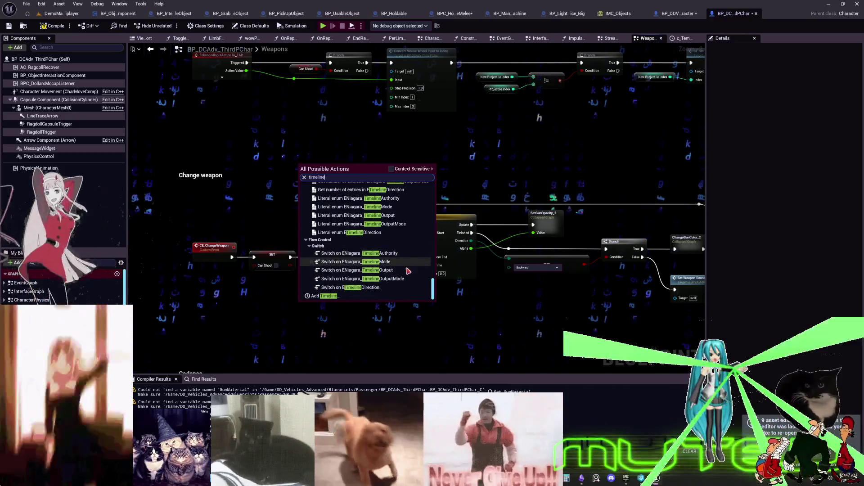
pyautogui.scroll(5, 436, 281)
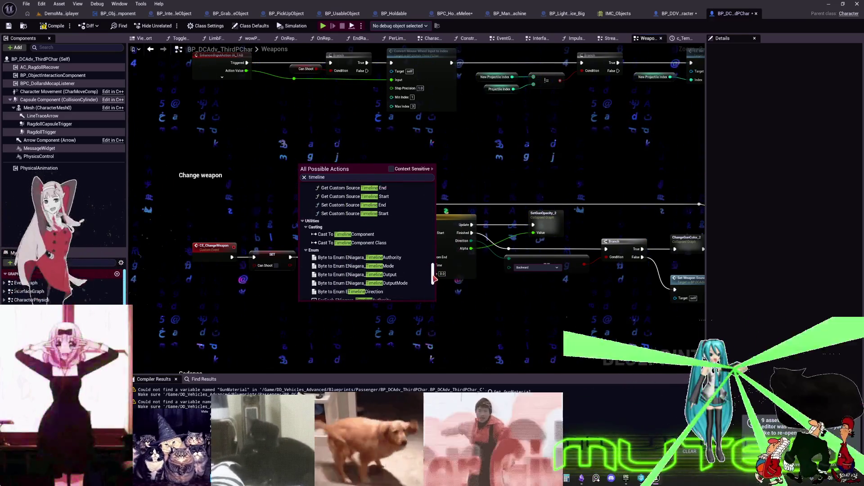
pyautogui.scroll(5, 436, 275)
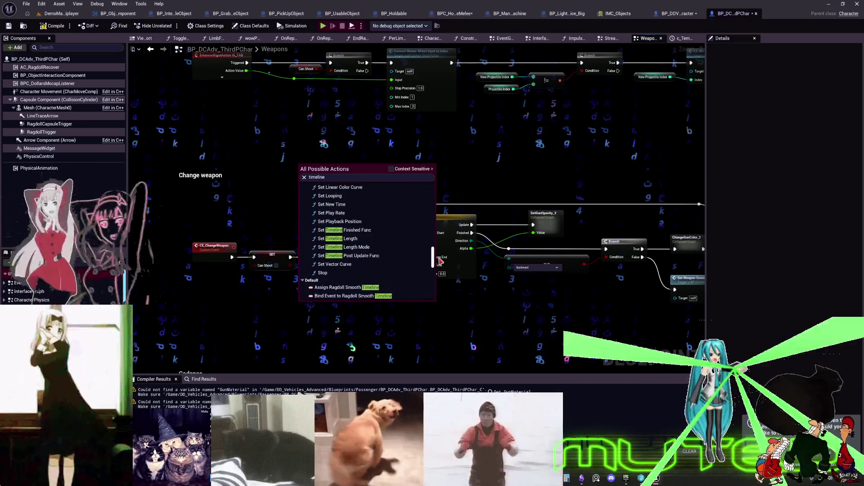
pyautogui.moveTo(440, 261); pyautogui.dragTo(445, 237)
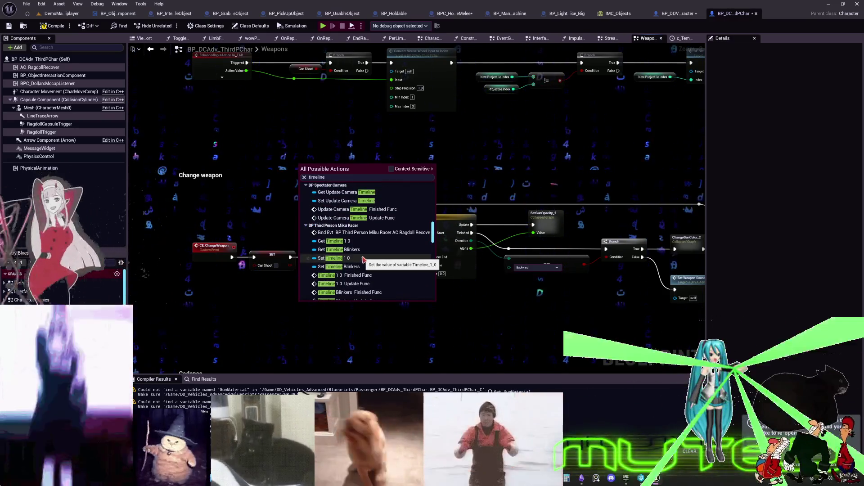
pyautogui.scroll(5, 363, 252)
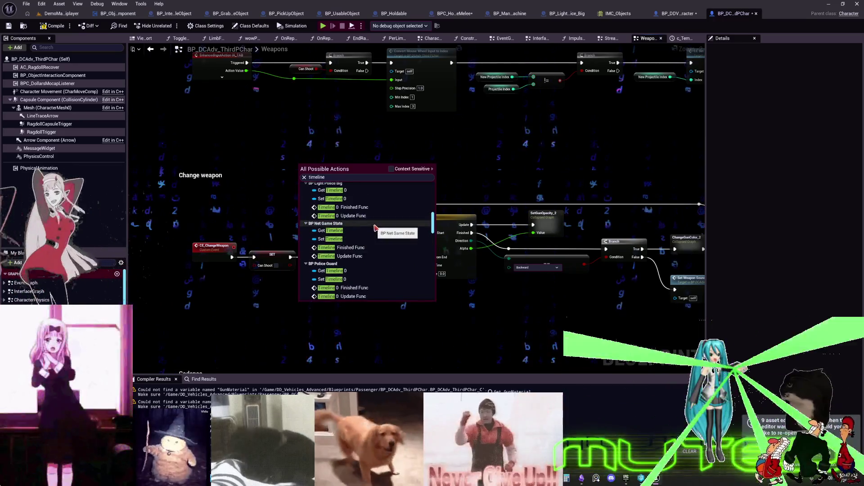
pyautogui.scroll(10, 375, 228)
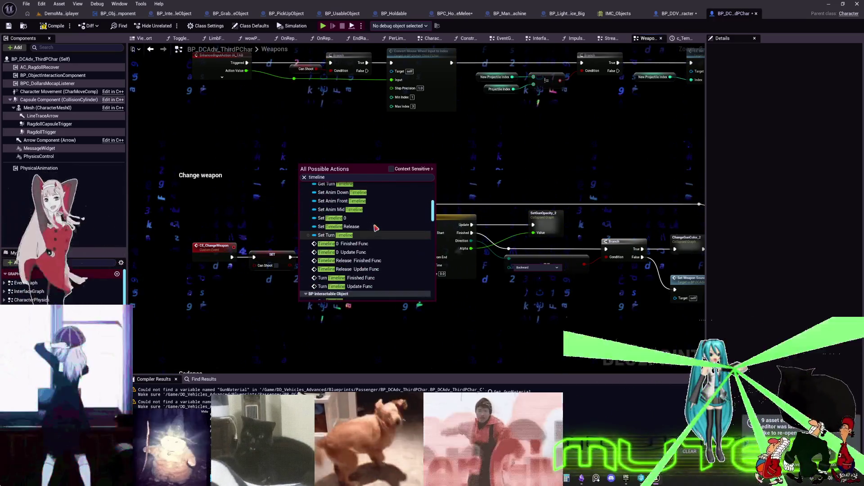
pyautogui.scroll(5, 375, 228)
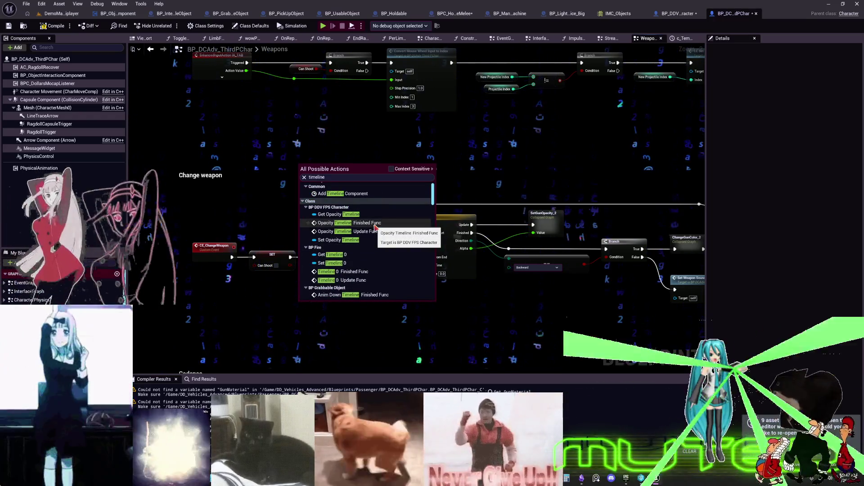
pyautogui.scroll(1, 405, 243)
pyautogui.scroll(-3, 383, 244)
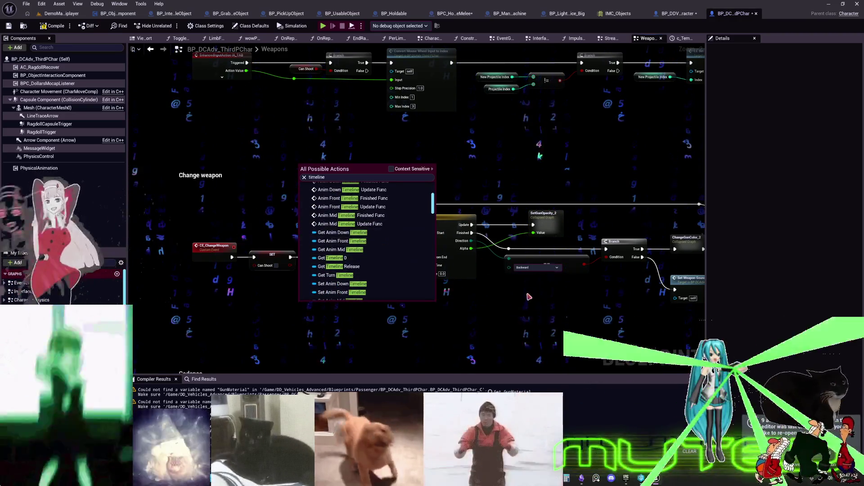
pyautogui.click(434, 218)
# Rename the node accidentally called 'c' back to weaponopacityTimeline.
pyautogui.click(459, 217)
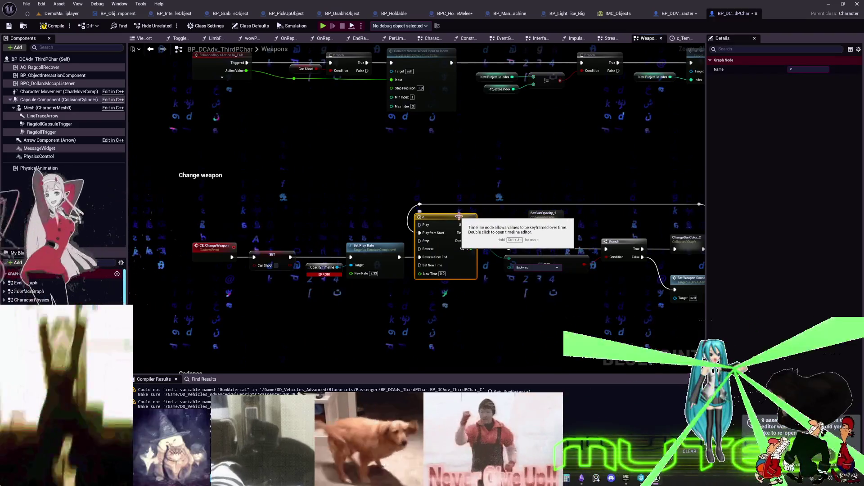
pyautogui.write('weaponopacityTimeline')
pyautogui.press('Return')
pyautogui.click(459, 163)
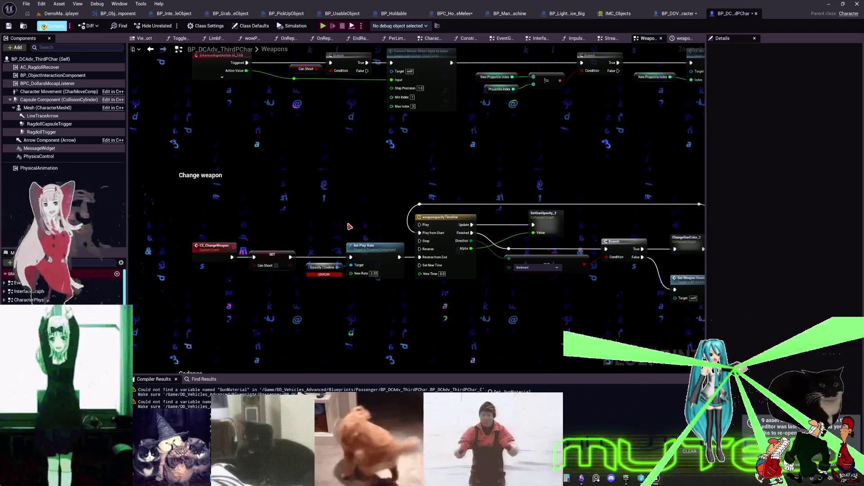
pyautogui.moveTo(350, 226)
pyautogui.mouseDown()
pyautogui.moveTo(299, 235)
pyautogui.moveTo(383, 224)
pyautogui.mouseUp()
# Delete the erroring Opacity Timeline node and connect Get Weaponopacity Timeline to Set Play Rate's Target.
pyautogui.rightClick(267, 217)
pyautogui.write('weaponopacityTimeline')
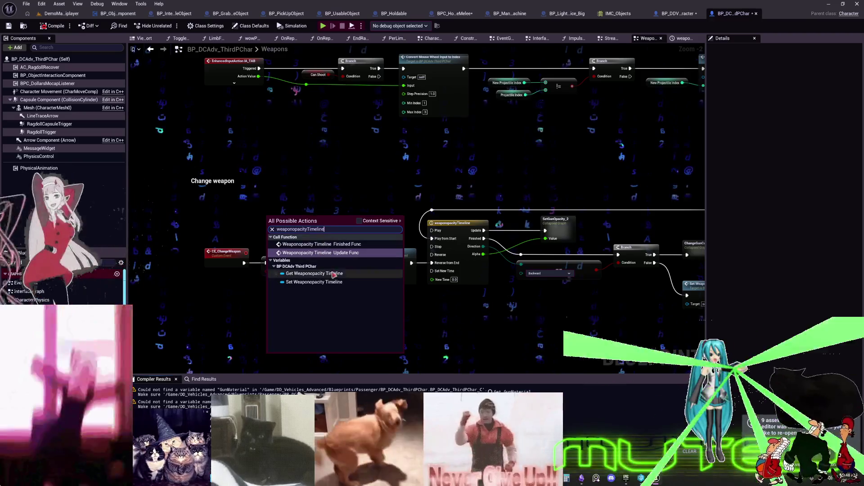
pyautogui.scroll(2, 340, 250)
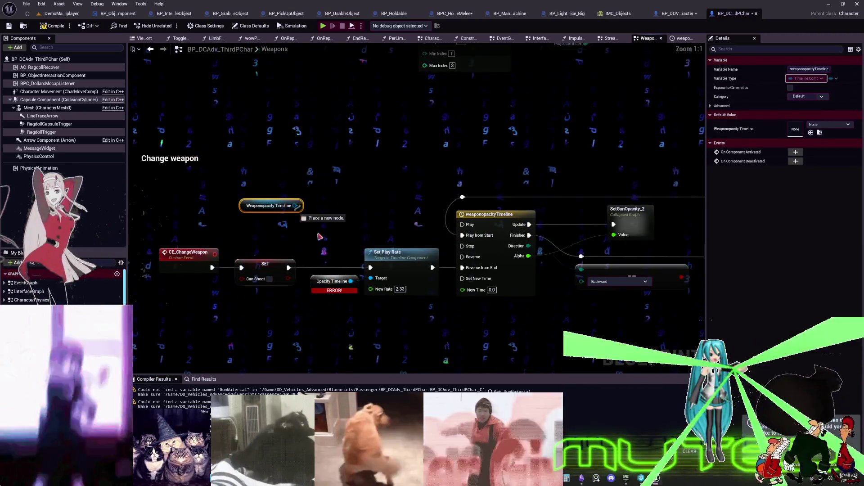
pyautogui.click(355, 291)
pyautogui.press('Delete')
pyautogui.moveTo(252, 209); pyautogui.dragTo(382, 245)
pyautogui.scroll(-5, 372, 240)
pyautogui.scroll(3, 524, 251)
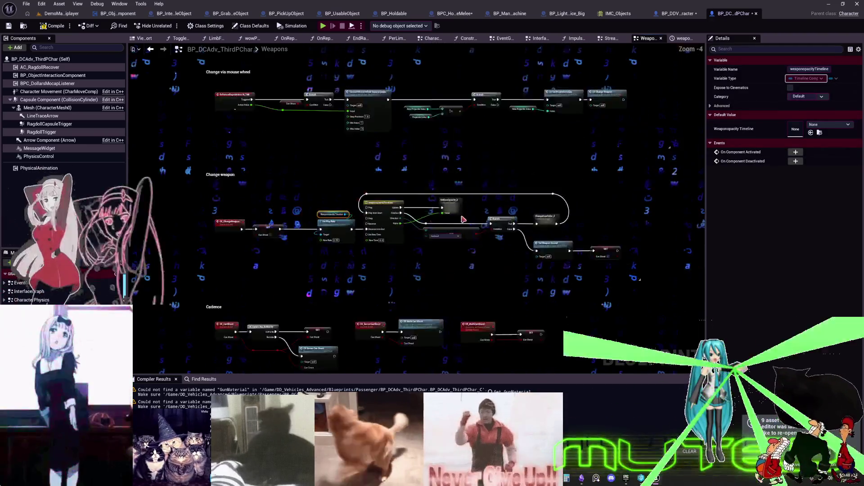
pyautogui.moveTo(447, 132)
pyautogui.mouseDown()
pyautogui.moveTo(360, 171)
pyautogui.moveTo(267, 184)
pyautogui.mouseUp()
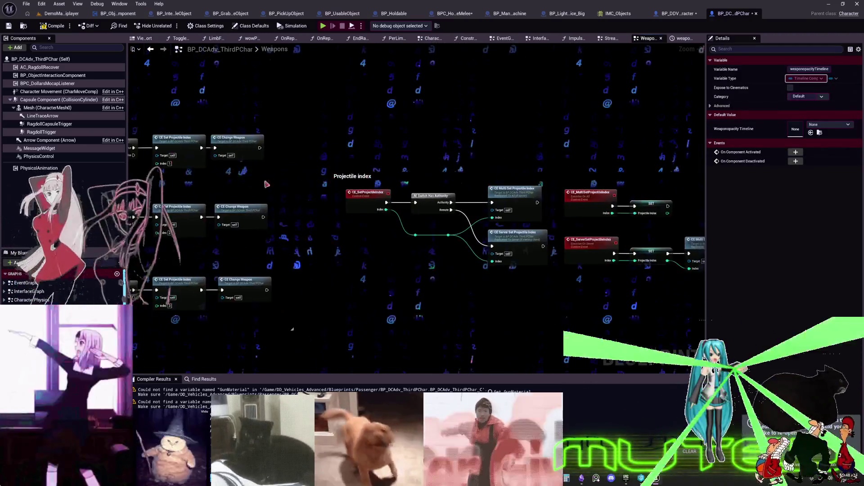
pyautogui.scroll(3, 428, 194)
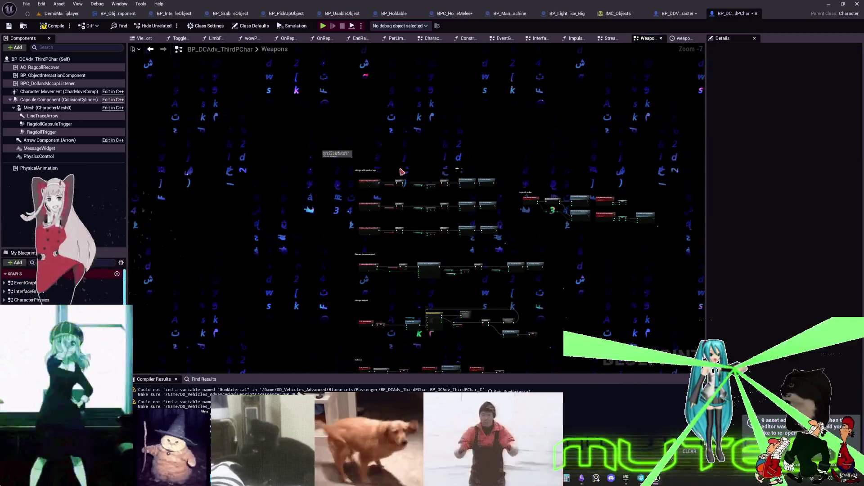
# Select the Change with number keys, Projectile index, Change via mouse wheel, Change weapon and Cadence comments.
pyautogui.click(479, 183)
pyautogui.scroll(3, 479, 182)
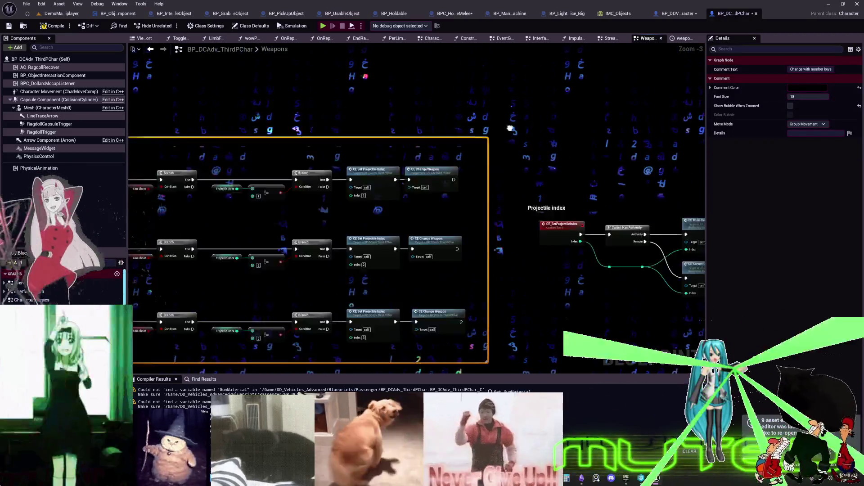
pyautogui.scroll(-3, 507, 128)
pyautogui.keyDown('shift'); pyautogui.click(508, 128); pyautogui.keyUp('shift')
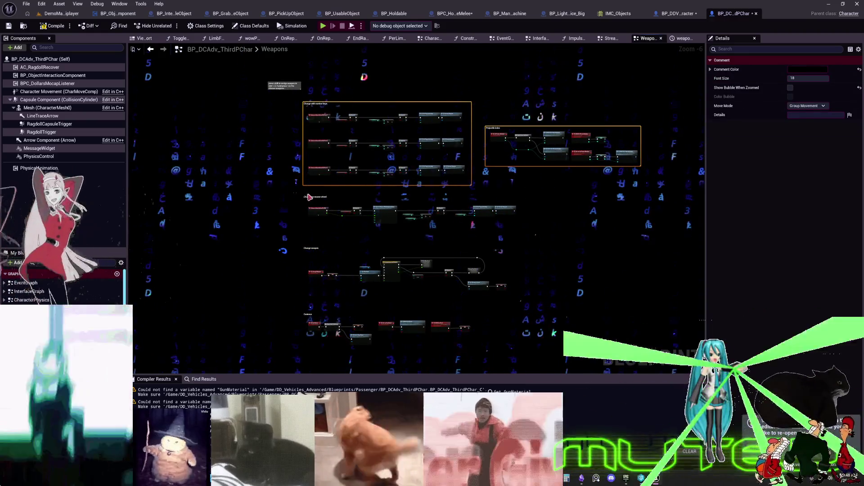
pyautogui.keyDown('shift'); pyautogui.click(315, 197); pyautogui.keyUp('shift')
pyautogui.keyDown('shift'); pyautogui.click(311, 248); pyautogui.keyUp('shift')
pyautogui.keyDown('shift'); pyautogui.click(309, 314); pyautogui.keyUp('shift')
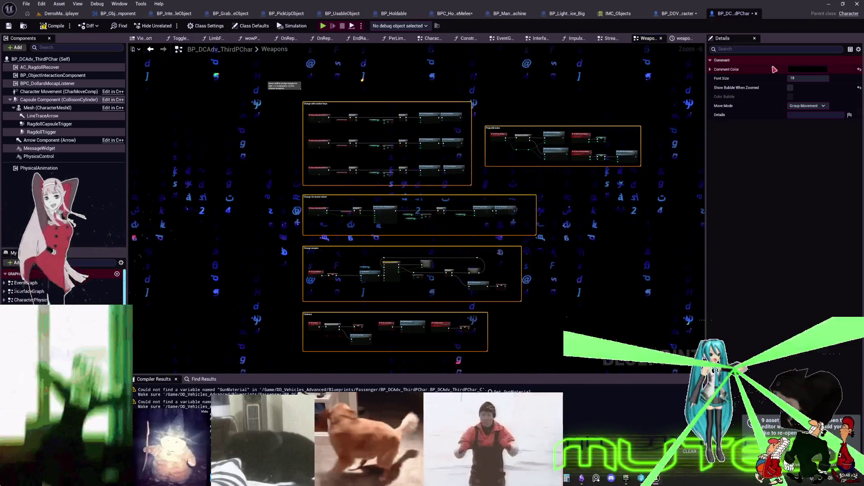
# Set the selected comments' colour to red, then jump to the ChangeGunColor_2 Gun Material error.
pyautogui.click(807, 69)
pyautogui.moveTo(701, 151); pyautogui.dragTo(716, 149)
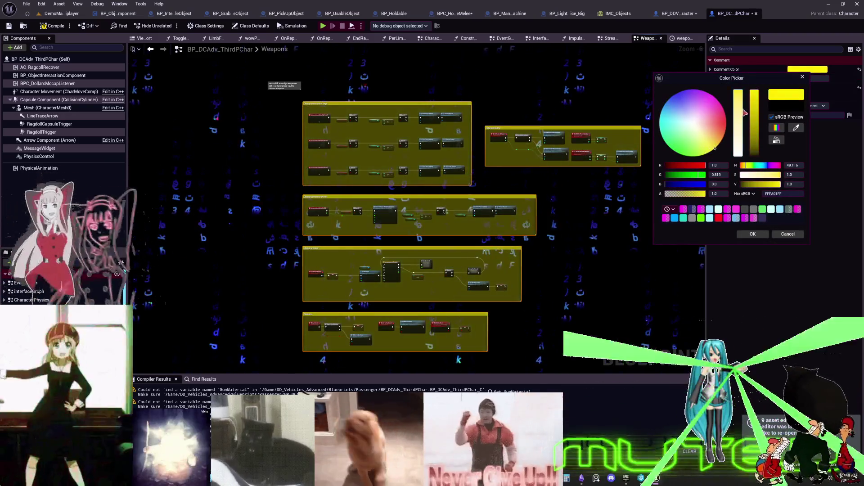
pyautogui.click(726, 124)
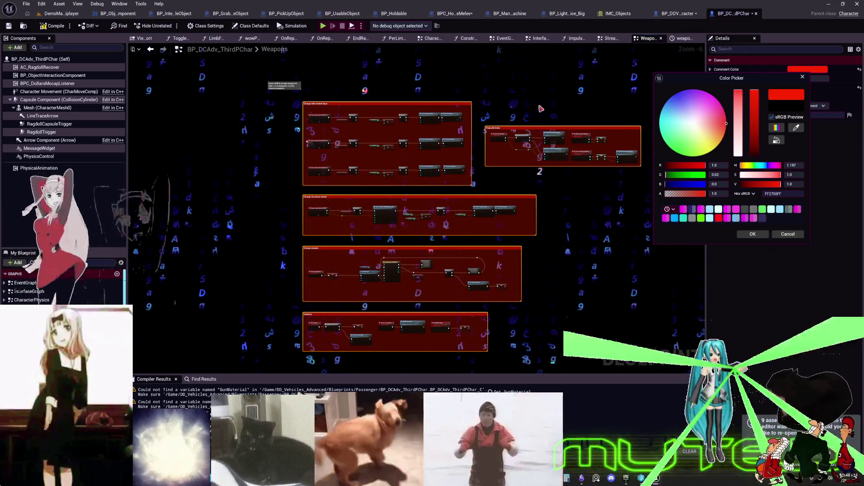
pyautogui.click(751, 235)
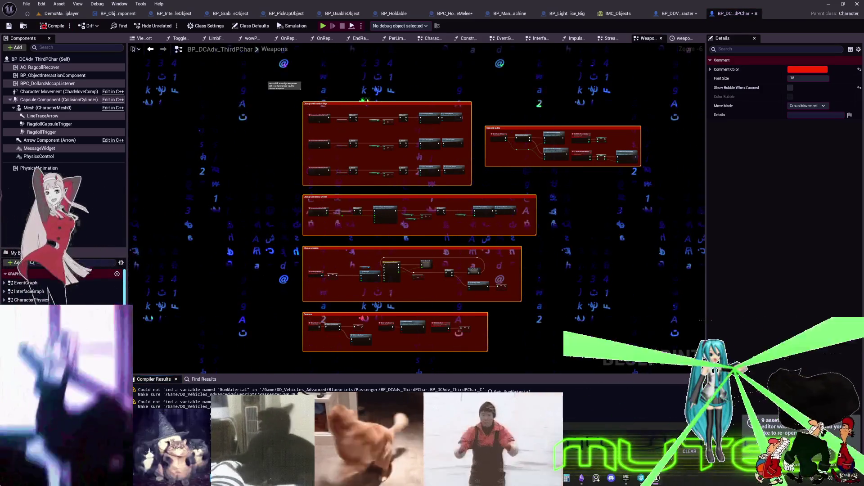
pyautogui.click(511, 391)
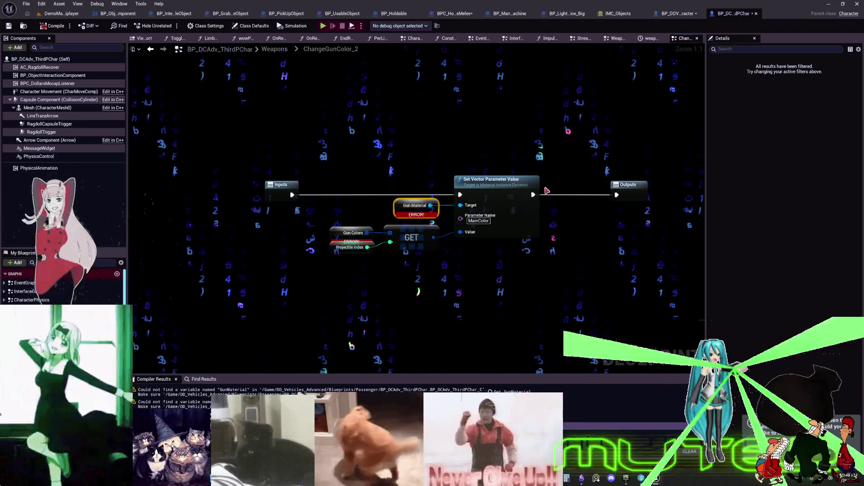
# Look over the ChangeGunColor_2 nodes, then go back to the Weapons event graph.
pyautogui.moveTo(546, 191)
pyautogui.mouseDown()
pyautogui.moveTo(468, 199)
pyautogui.moveTo(497, 184)
pyautogui.moveTo(583, 203)
pyautogui.moveTo(480, 225)
pyautogui.moveTo(460, 196)
pyautogui.moveTo(579, 209)
pyautogui.moveTo(480, 222)
pyautogui.moveTo(487, 193)
pyautogui.moveTo(591, 218)
pyautogui.mouseUp()
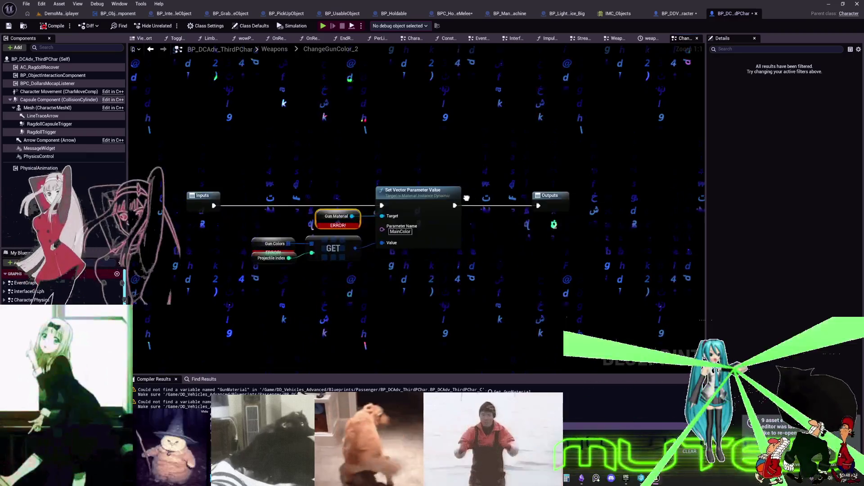
pyautogui.moveTo(466, 198)
pyautogui.mouseDown()
pyautogui.moveTo(563, 228)
pyautogui.moveTo(512, 214)
pyautogui.mouseUp()
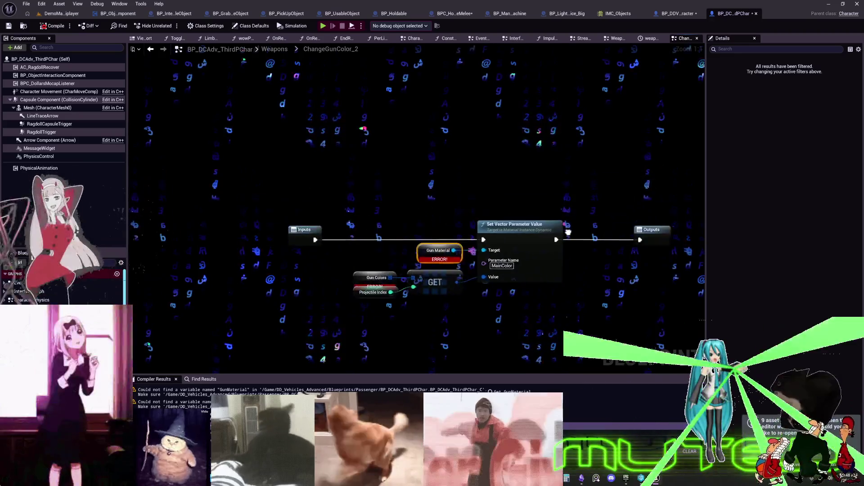
pyautogui.moveTo(568, 231)
pyautogui.mouseDown()
pyautogui.moveTo(560, 174)
pyautogui.moveTo(559, 224)
pyautogui.moveTo(579, 201)
pyautogui.moveTo(566, 169)
pyautogui.moveTo(545, 225)
pyautogui.mouseUp()
pyautogui.moveTo(578, 183)
pyautogui.mouseDown()
pyautogui.moveTo(565, 166)
pyautogui.moveTo(549, 210)
pyautogui.moveTo(584, 166)
pyautogui.moveTo(540, 176)
pyautogui.moveTo(543, 213)
pyautogui.mouseUp()
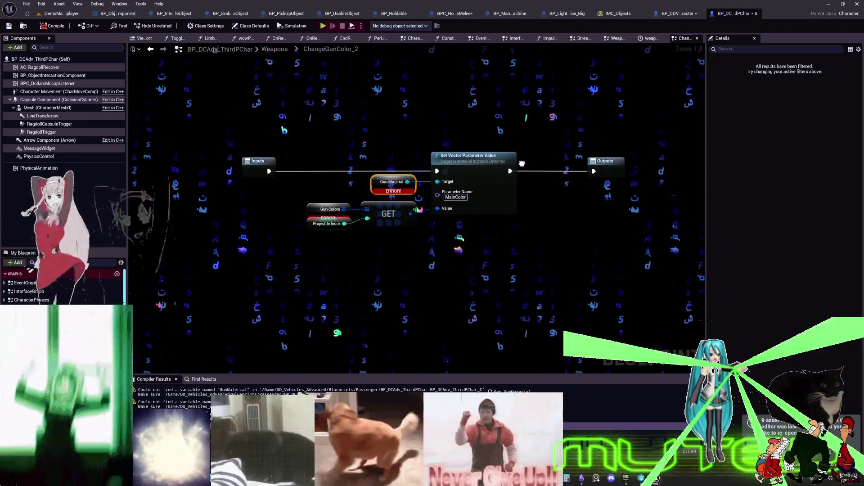
pyautogui.moveTo(482, 194); pyautogui.dragTo(568, 174)
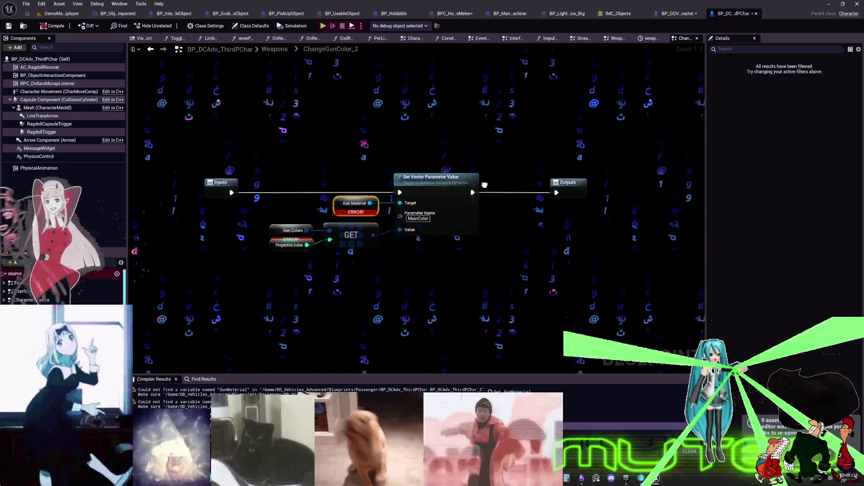
pyautogui.moveTo(557, 142)
pyautogui.mouseDown()
pyautogui.moveTo(507, 192)
pyautogui.moveTo(574, 151)
pyautogui.mouseUp()
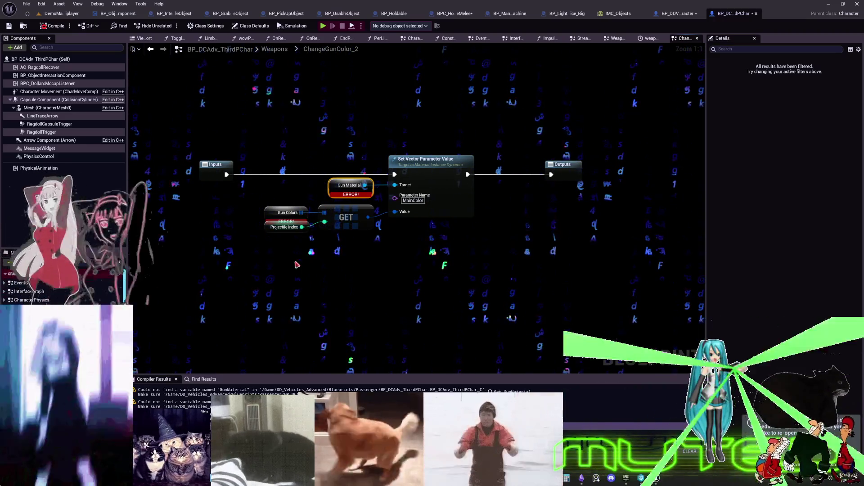
pyautogui.moveTo(288, 262)
pyautogui.mouseDown()
pyautogui.moveTo(288, 225)
pyautogui.moveTo(284, 238)
pyautogui.mouseUp()
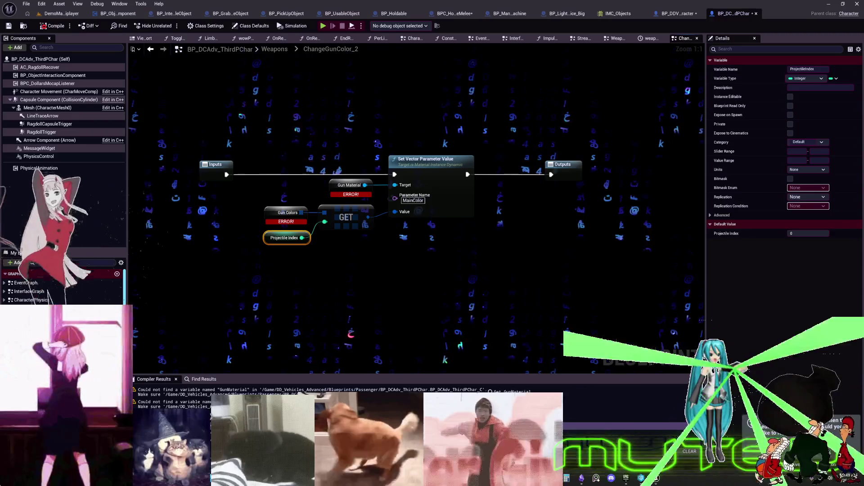
pyautogui.click(274, 49)
pyautogui.scroll(7, 323, 139)
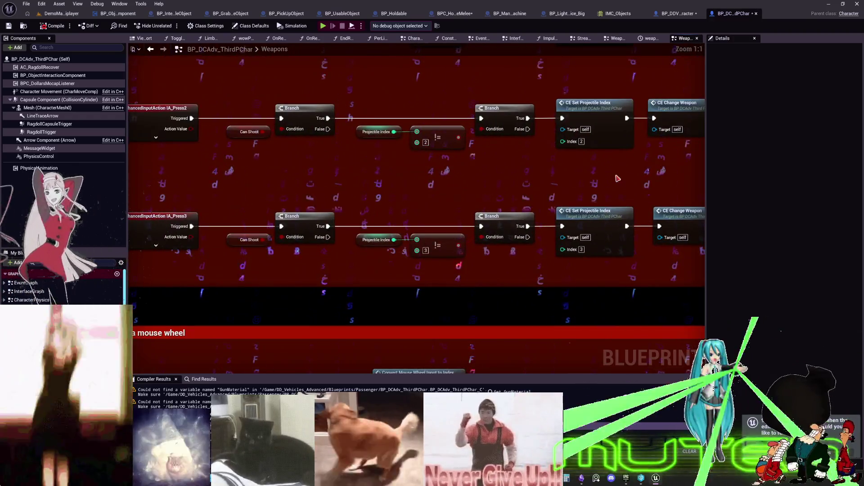
pyautogui.moveTo(617, 178); pyautogui.dragTo(372, 194)
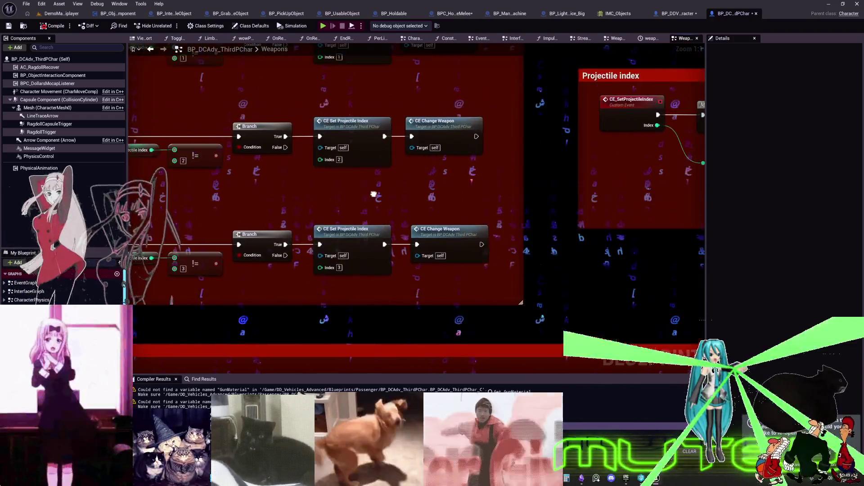
pyautogui.moveTo(504, 164)
pyautogui.mouseDown()
pyautogui.moveTo(504, 267)
pyautogui.moveTo(234, 226)
pyautogui.mouseUp()
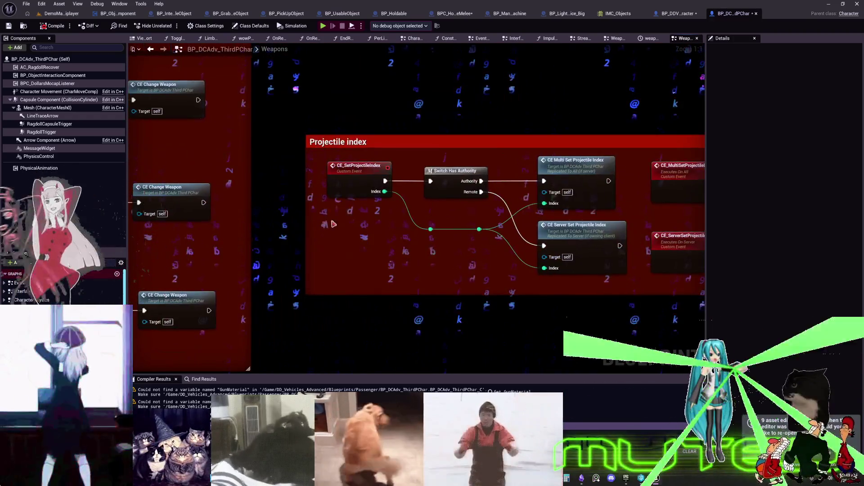
pyautogui.moveTo(630, 252); pyautogui.dragTo(380, 243)
pyautogui.scroll(-1, 532, 237)
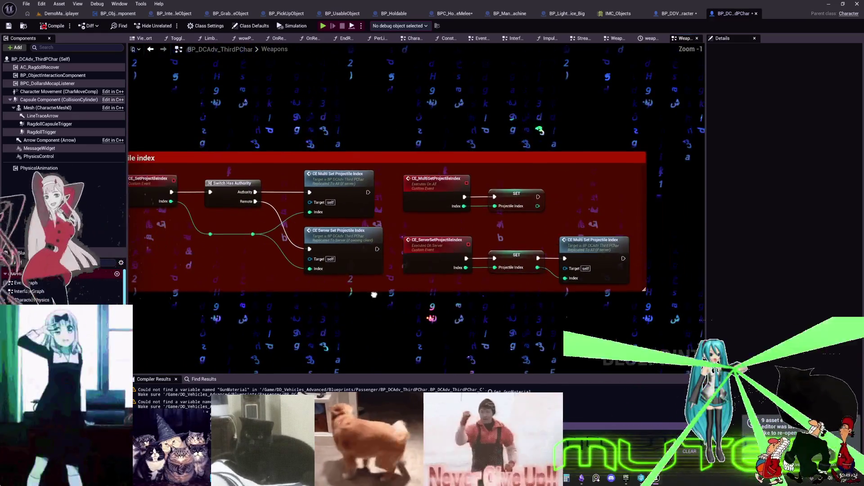
pyautogui.moveTo(372, 293)
pyautogui.mouseDown()
pyautogui.moveTo(378, 315)
pyautogui.moveTo(382, 256)
pyautogui.moveTo(571, 170)
pyautogui.mouseUp()
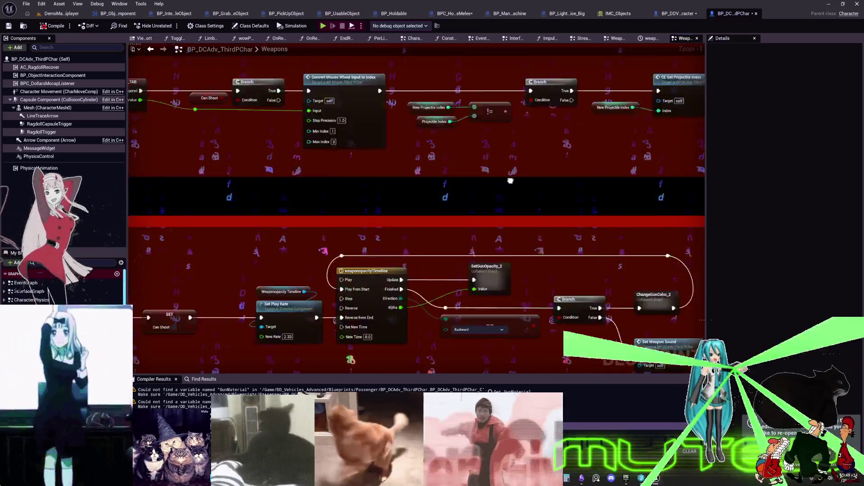
pyautogui.moveTo(334, 354); pyautogui.dragTo(448, 332)
pyautogui.moveTo(510, 337)
pyautogui.mouseDown()
pyautogui.moveTo(245, 273)
pyautogui.moveTo(326, 228)
pyautogui.moveTo(326, 107)
pyautogui.mouseUp()
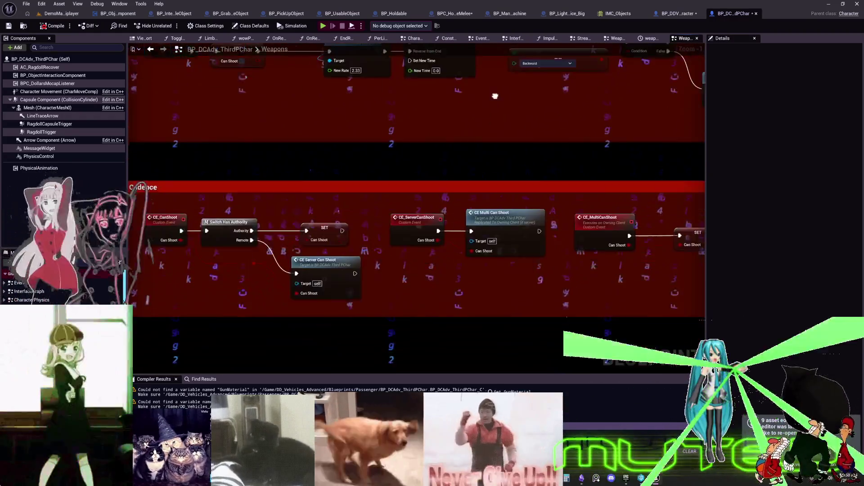
pyautogui.moveTo(503, 292)
pyautogui.mouseDown()
pyautogui.moveTo(559, 279)
pyautogui.moveTo(568, 202)
pyautogui.mouseUp()
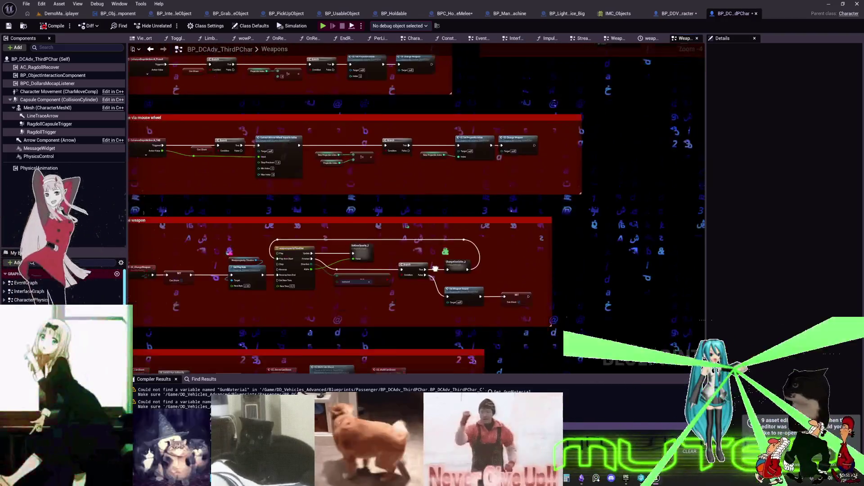
pyautogui.moveTo(435, 269); pyautogui.dragTo(428, 301)
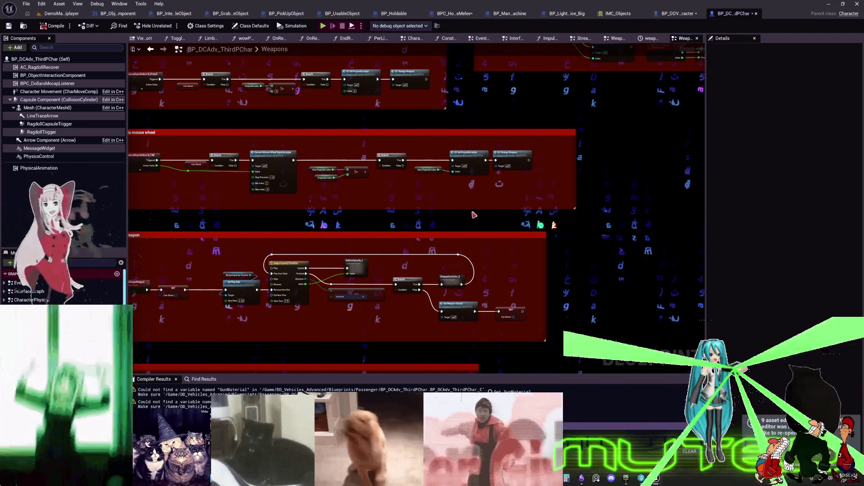
pyautogui.moveTo(428, 177)
pyautogui.mouseDown()
pyautogui.moveTo(235, 279)
pyautogui.moveTo(199, 283)
pyautogui.moveTo(192, 311)
pyautogui.mouseUp()
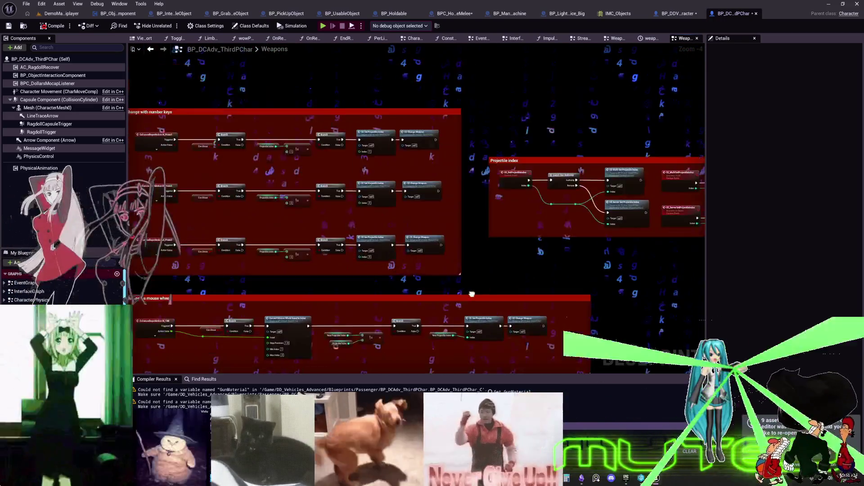
pyautogui.moveTo(472, 294)
pyautogui.mouseDown()
pyautogui.moveTo(421, 297)
pyautogui.moveTo(681, 300)
pyautogui.mouseUp()
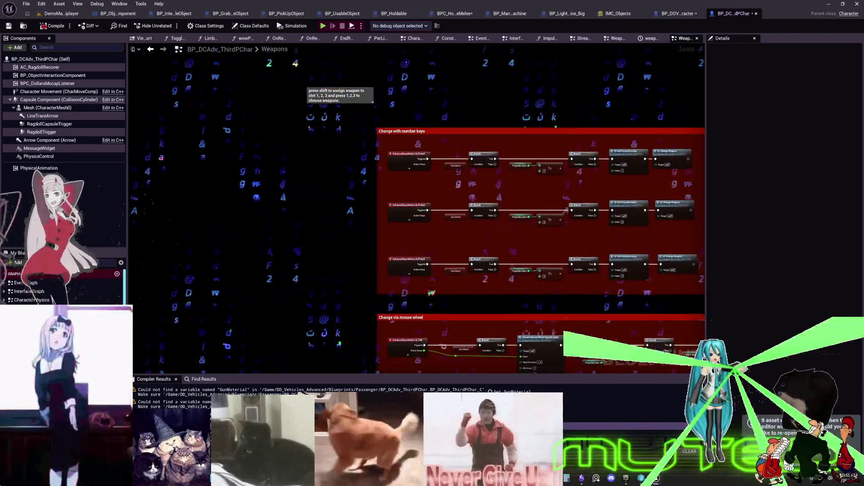
pyautogui.moveTo(693, 292)
pyautogui.mouseDown()
pyautogui.moveTo(508, 301)
pyautogui.moveTo(585, 245)
pyautogui.moveTo(684, 324)
pyautogui.moveTo(466, 291)
pyautogui.moveTo(707, 315)
pyautogui.moveTo(491, 317)
pyautogui.moveTo(565, 260)
pyautogui.moveTo(703, 318)
pyautogui.moveTo(438, 259)
pyautogui.moveTo(557, 303)
pyautogui.moveTo(568, 166)
pyautogui.moveTo(504, 313)
pyautogui.moveTo(482, 115)
pyautogui.moveTo(430, 211)
pyautogui.moveTo(563, 252)
pyautogui.moveTo(525, 323)
pyautogui.moveTo(569, 278)
pyautogui.mouseUp()
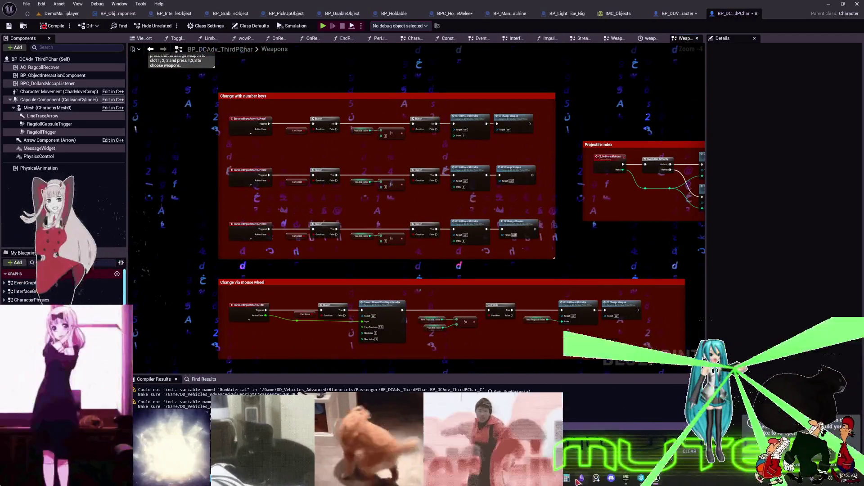
# Switch to Steam and play Aimlabs from the game library.
pyautogui.hotkey('alt', 'Tab')
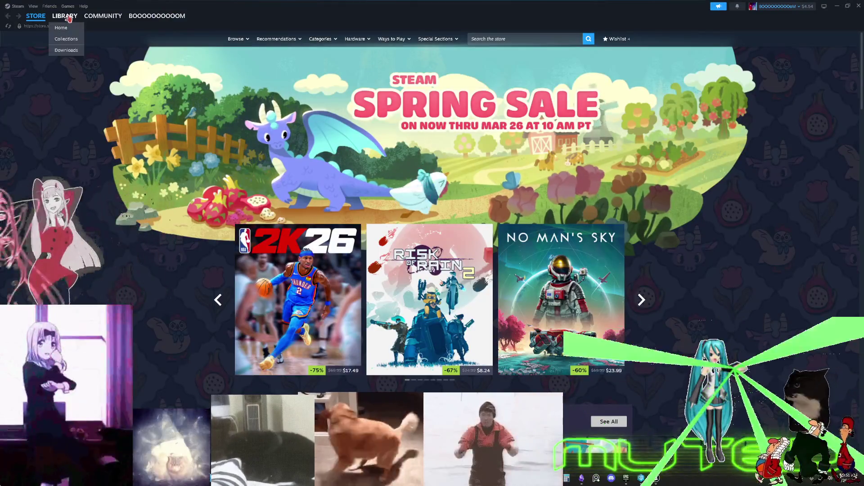
pyautogui.click(65, 16)
pyautogui.click(31, 100)
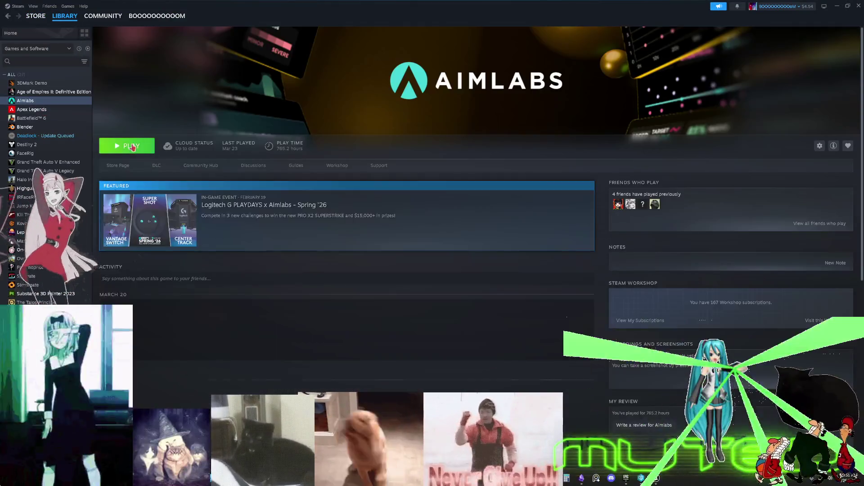
pyautogui.click(135, 146)
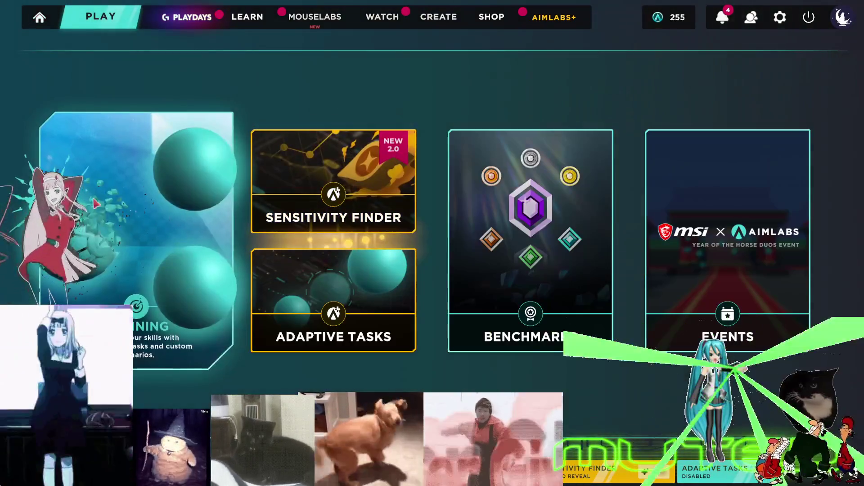
# Filter the task library to Speed and launch Motionshot.
pyautogui.click(228, 122)
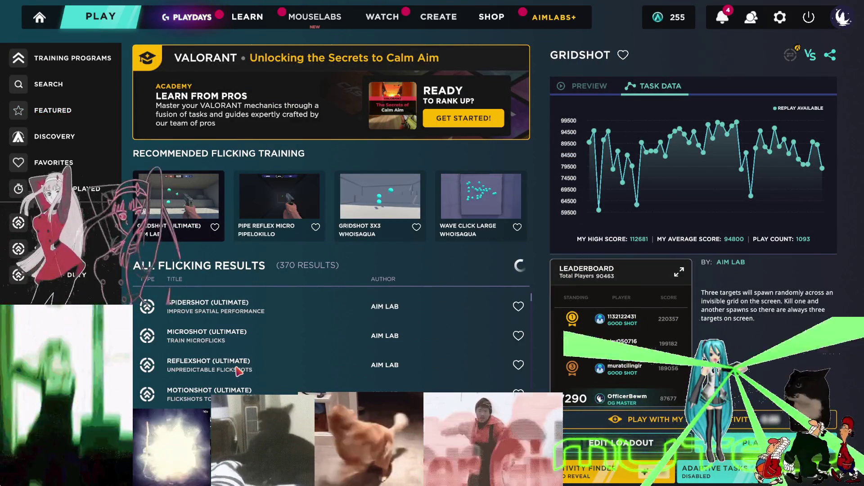
pyautogui.scroll(-5, 241, 364)
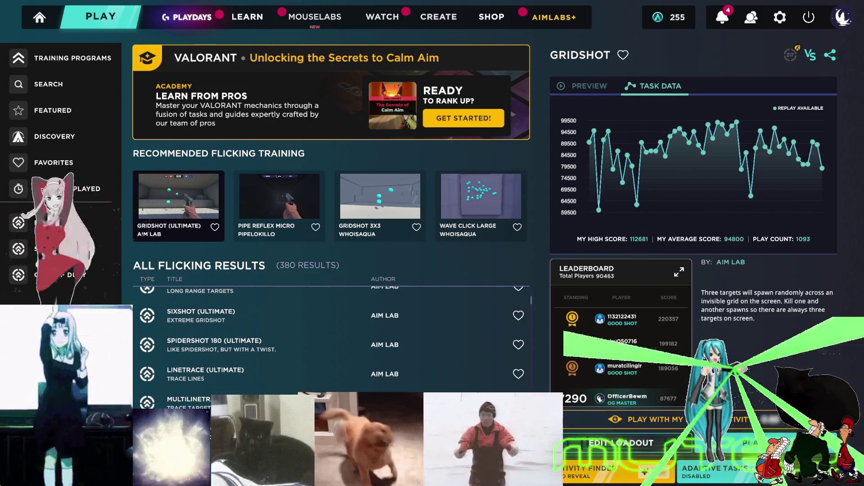
pyautogui.click(18, 274)
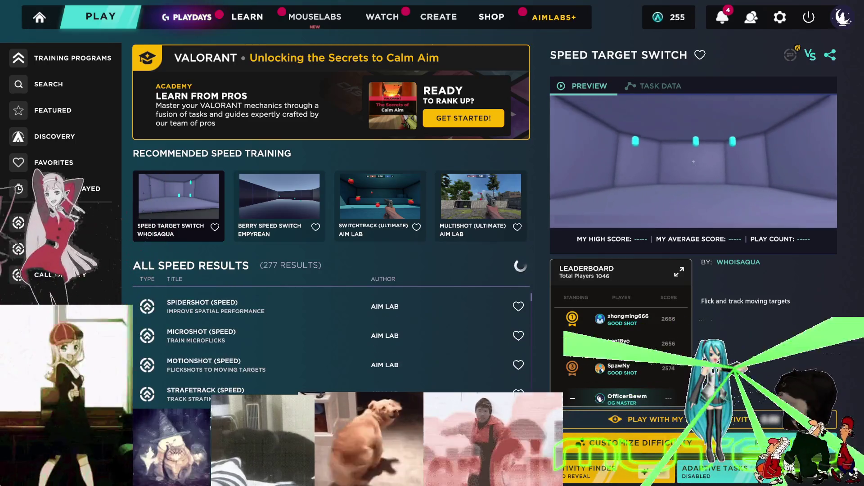
pyautogui.scroll(2, 284, 384)
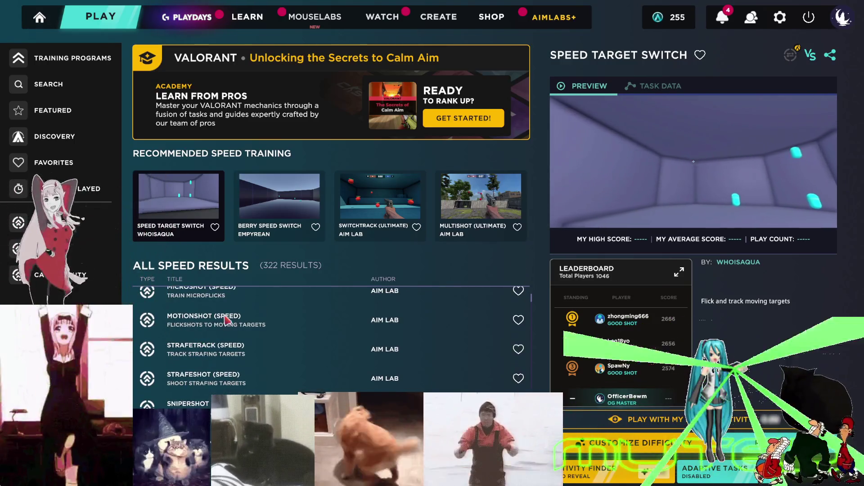
pyautogui.click(230, 318)
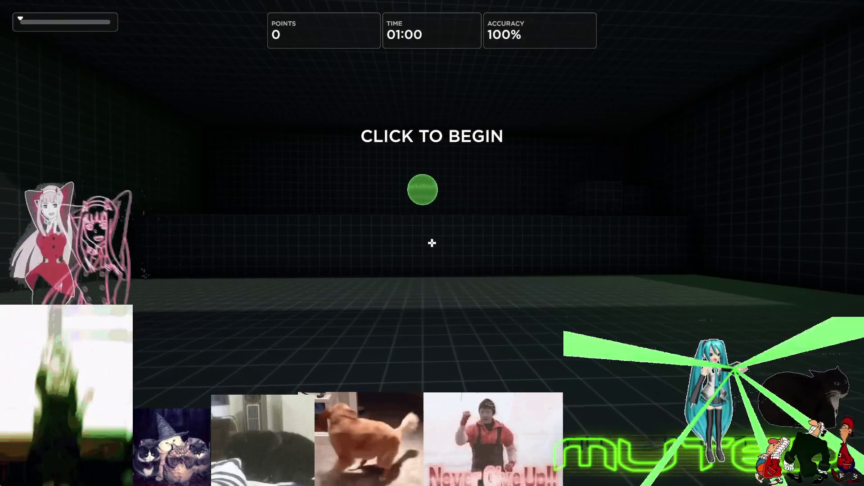
# Shoot the moving green targets to 43612 points at 80% accuracy, then pause the round.
pyautogui.click(432, 243)
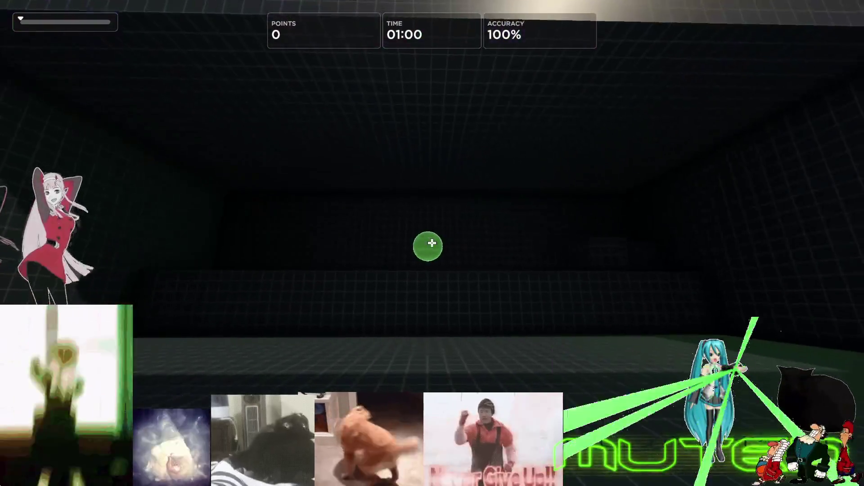
pyautogui.click(432, 243)
pyautogui.click(432, 243)
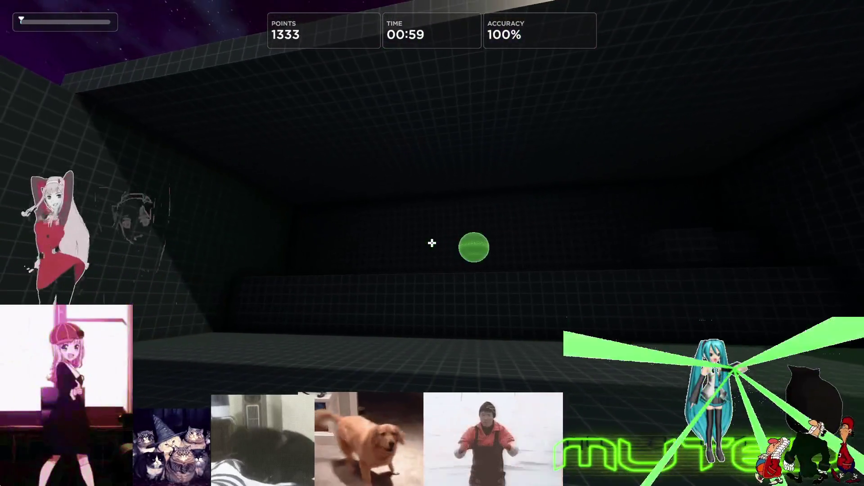
pyautogui.click(433, 243)
pyautogui.click(432, 243)
pyautogui.click(432, 243)
pyautogui.click(432, 243)
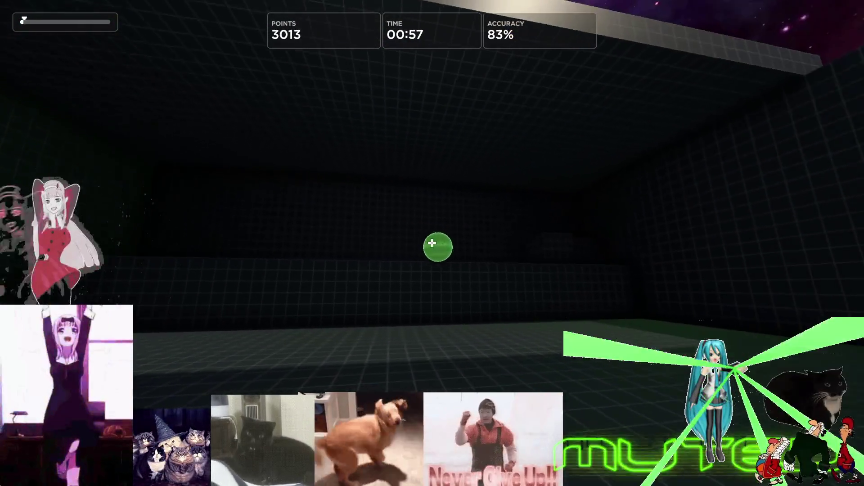
pyautogui.click(432, 243)
pyautogui.click(432, 243)
pyautogui.click(432, 244)
pyautogui.click(432, 243)
pyautogui.click(432, 243)
pyautogui.click(432, 243)
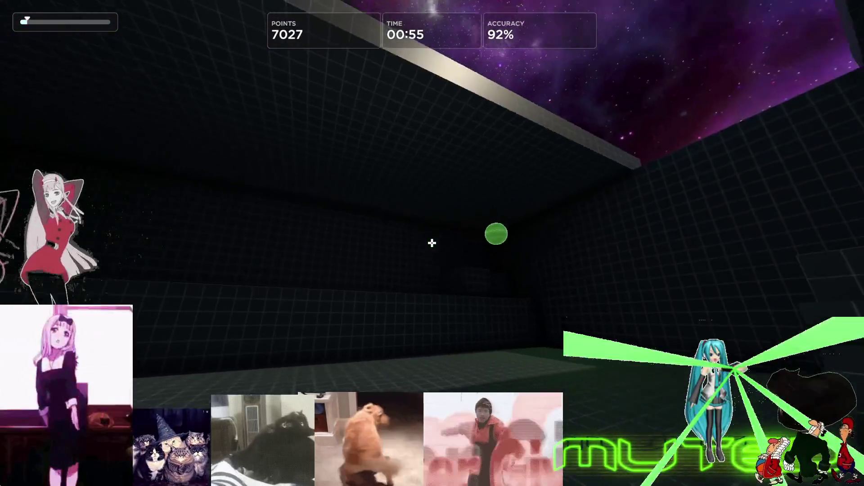
pyautogui.click(432, 243)
pyautogui.click(432, 243)
pyautogui.click(432, 243)
pyautogui.click(432, 243)
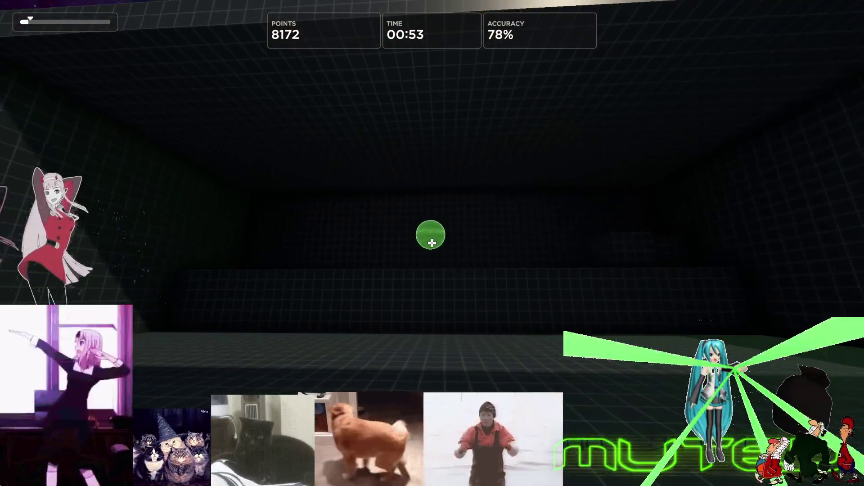
pyautogui.click(432, 243)
pyautogui.click(432, 243)
pyautogui.click(432, 243)
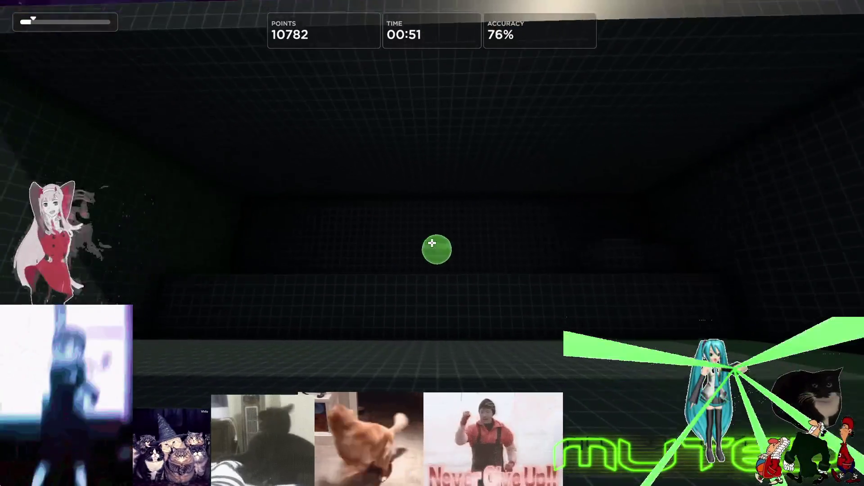
pyautogui.click(432, 243)
pyautogui.click(433, 243)
pyautogui.click(432, 243)
pyautogui.click(432, 243)
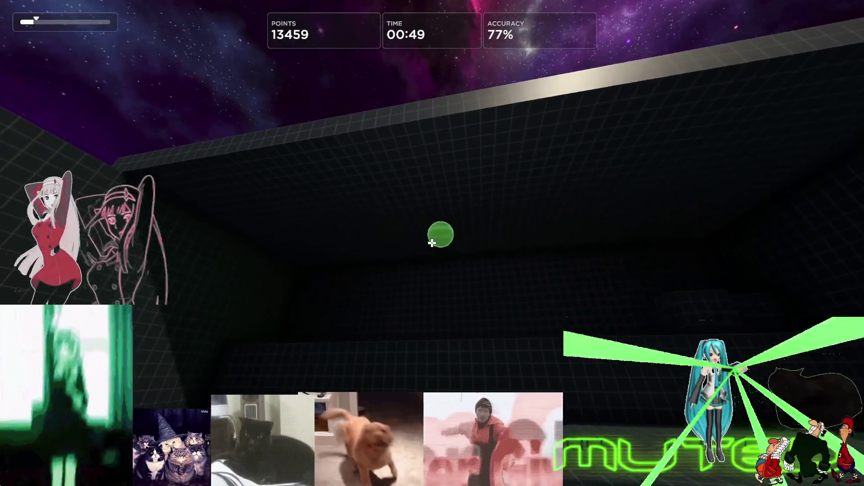
pyautogui.click(432, 243)
pyautogui.click(432, 243)
pyautogui.click(432, 243)
pyautogui.click(432, 243)
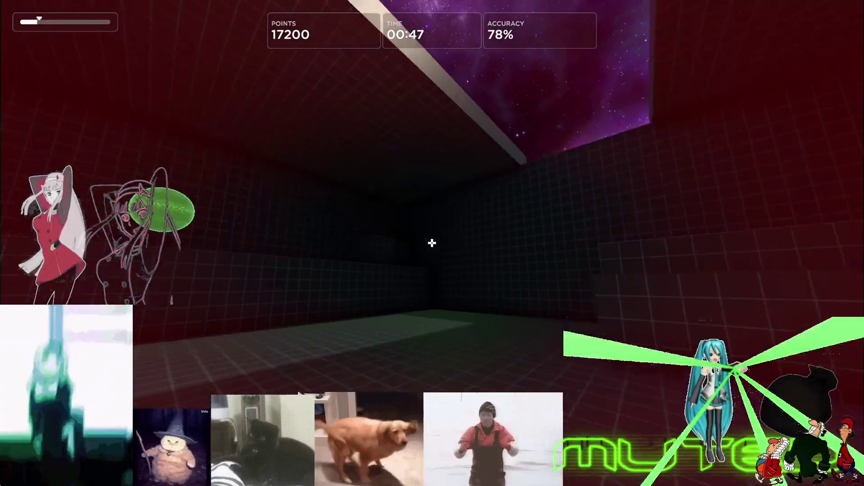
pyautogui.click(432, 243)
pyautogui.click(432, 243)
pyautogui.click(432, 243)
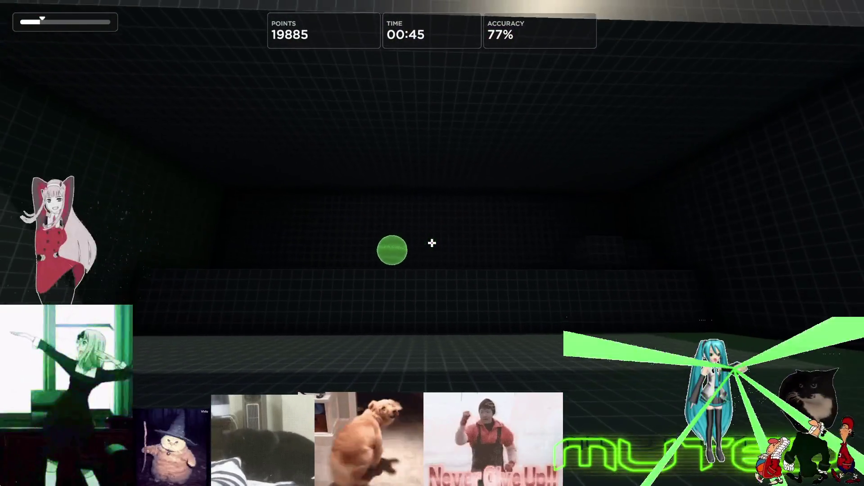
pyautogui.click(432, 243)
pyautogui.click(432, 243)
pyautogui.click(432, 243)
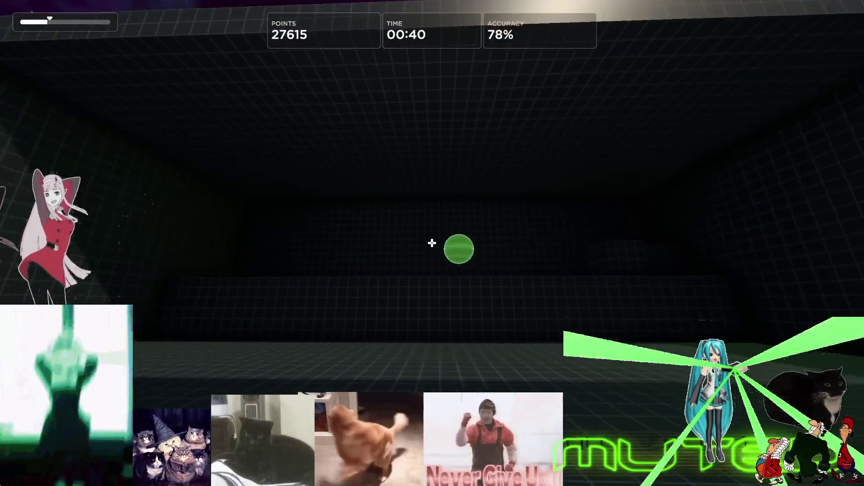
pyautogui.click(433, 243)
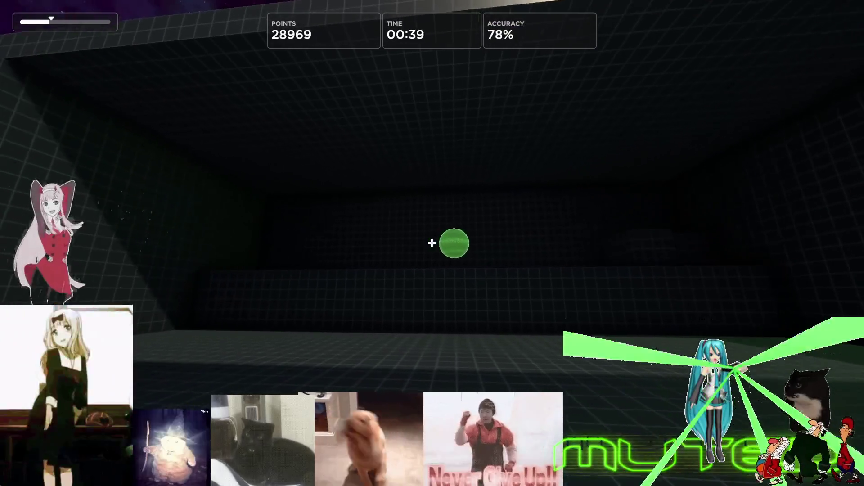
pyautogui.click(432, 243)
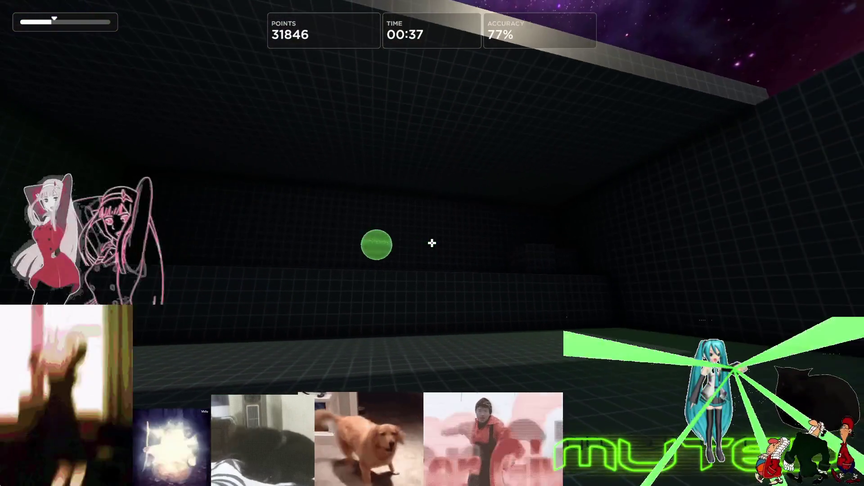
pyautogui.click(432, 243)
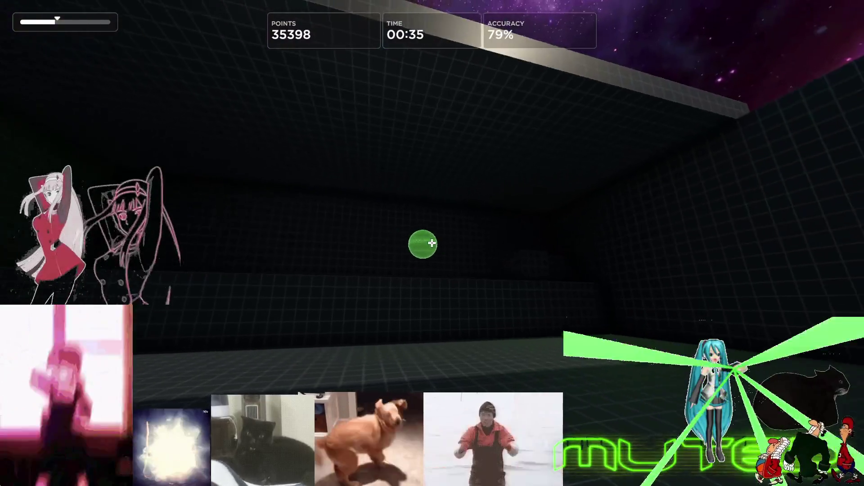
pyautogui.click(432, 243)
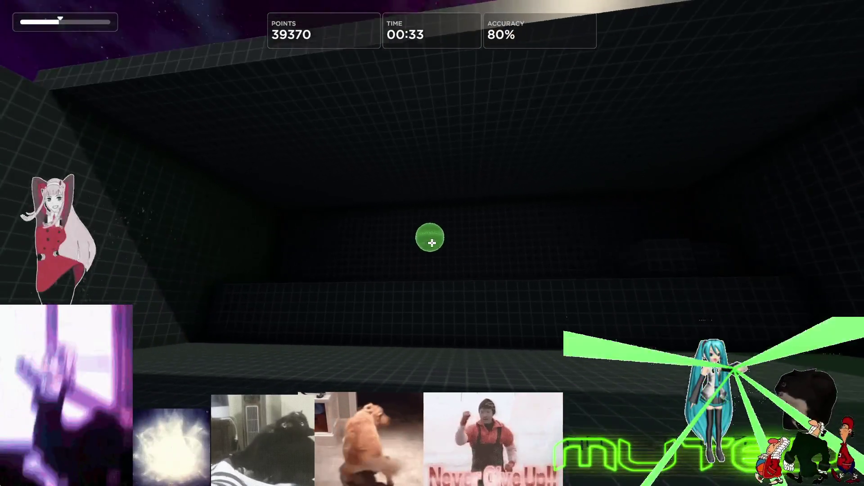
pyautogui.click(432, 243)
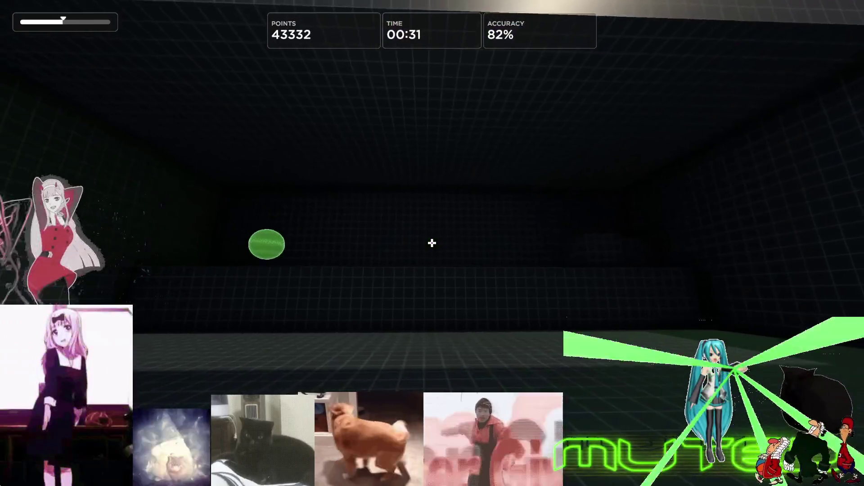
pyautogui.click(432, 243)
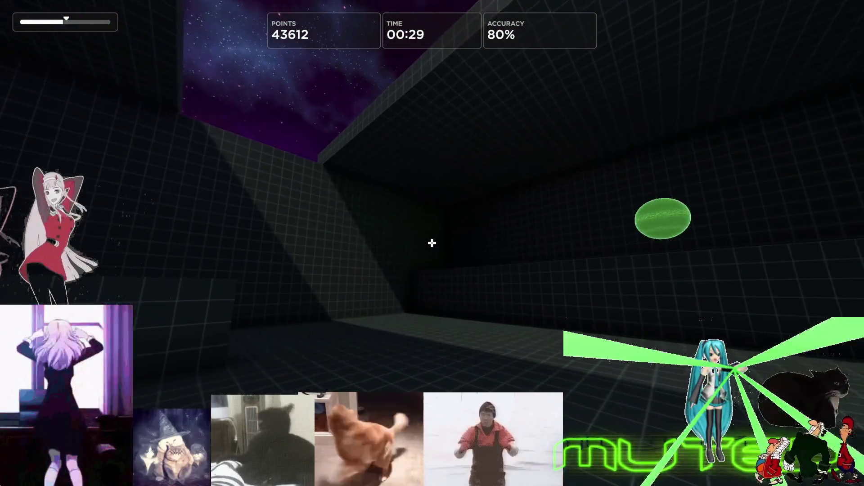
pyautogui.press('Escape')
# Make the crosshair a thin circle: thickness 1, centre gap 0, radius about 40.6.
pyautogui.click(445, 357)
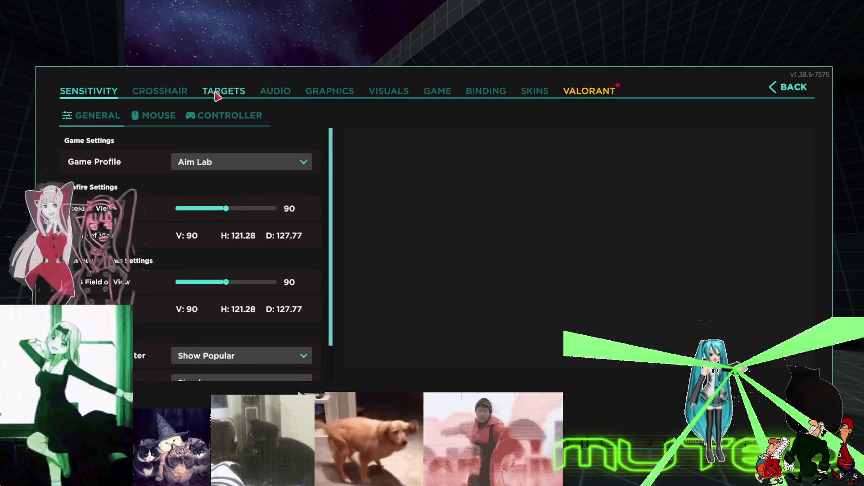
pyautogui.click(171, 94)
pyautogui.click(176, 217)
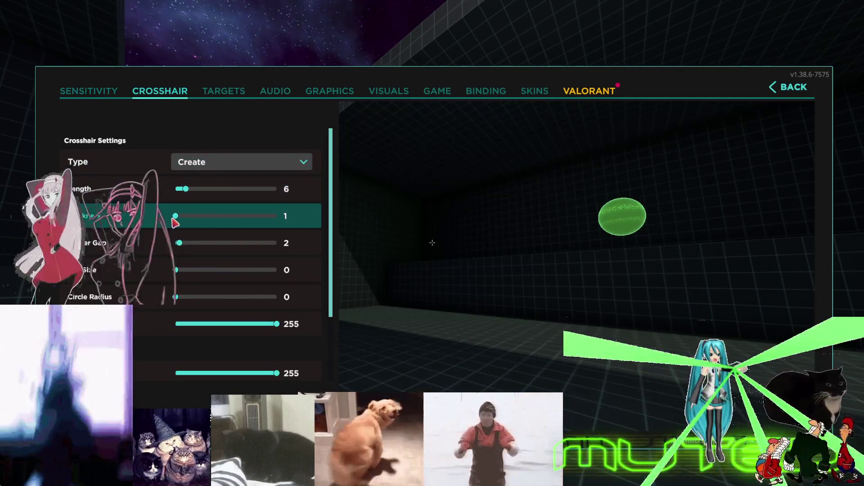
pyautogui.click(172, 246)
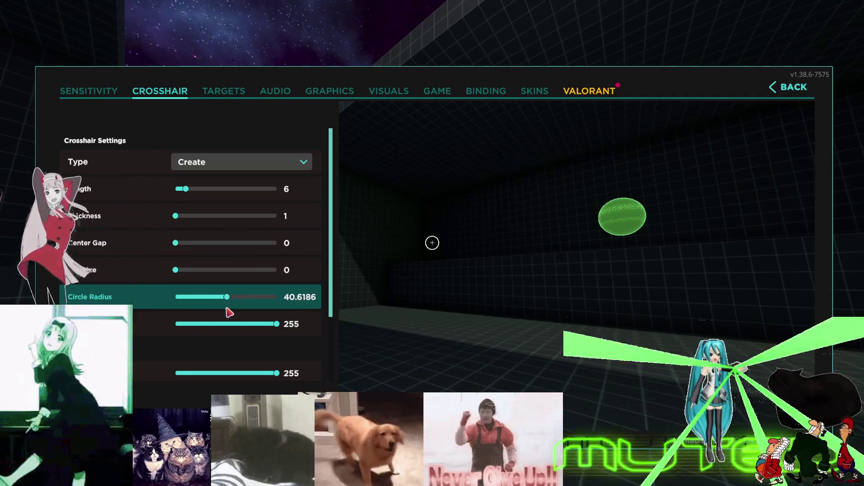
pyautogui.click(229, 325)
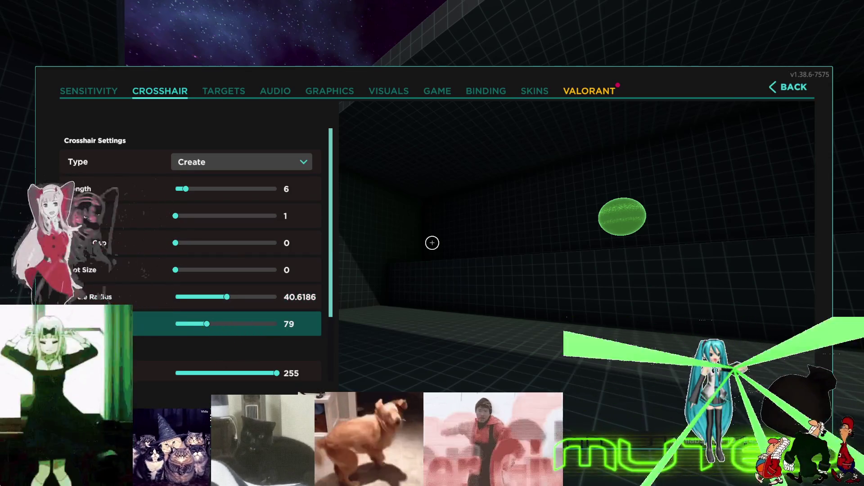
# Restart Motionshot and begin a fresh round from 0 points.
pyautogui.click(790, 87)
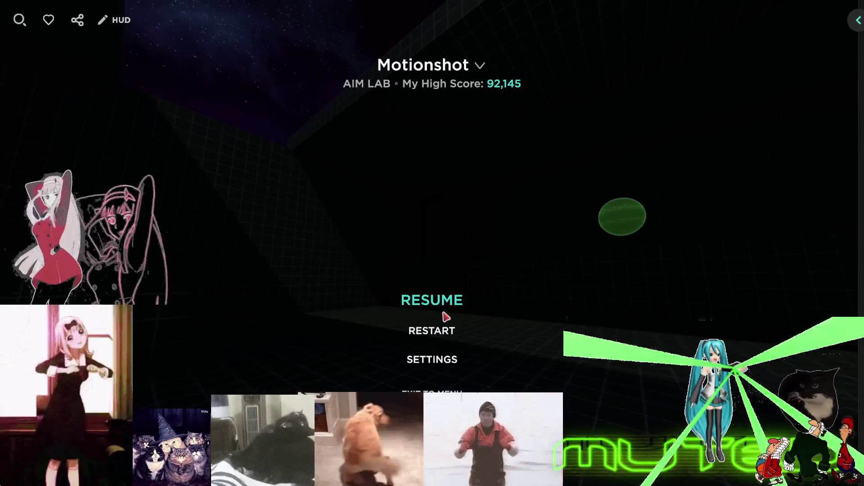
pyautogui.click(435, 333)
pyautogui.click(382, 271)
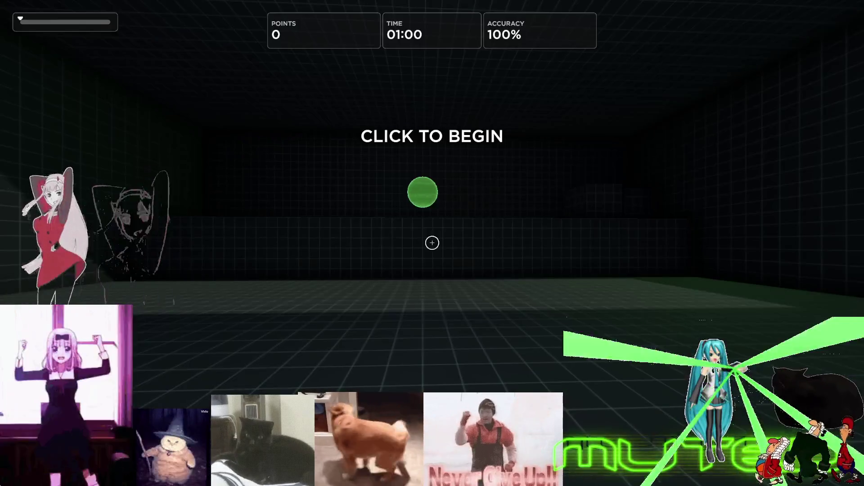
pyautogui.click(432, 243)
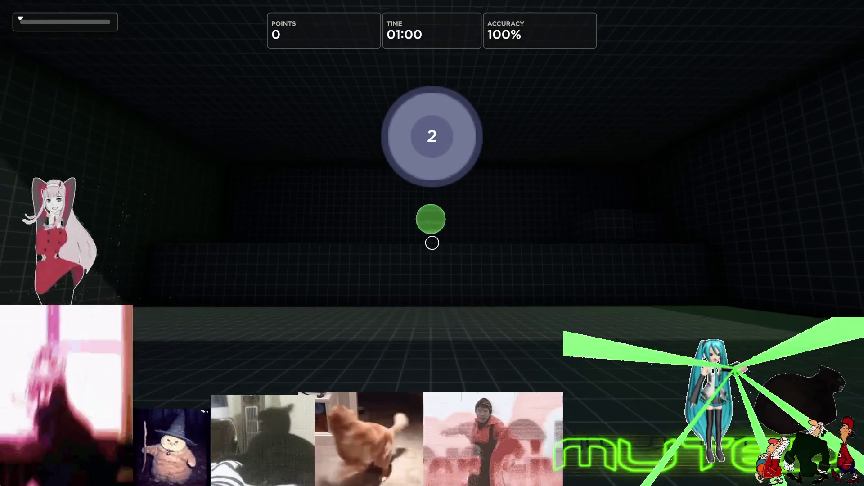